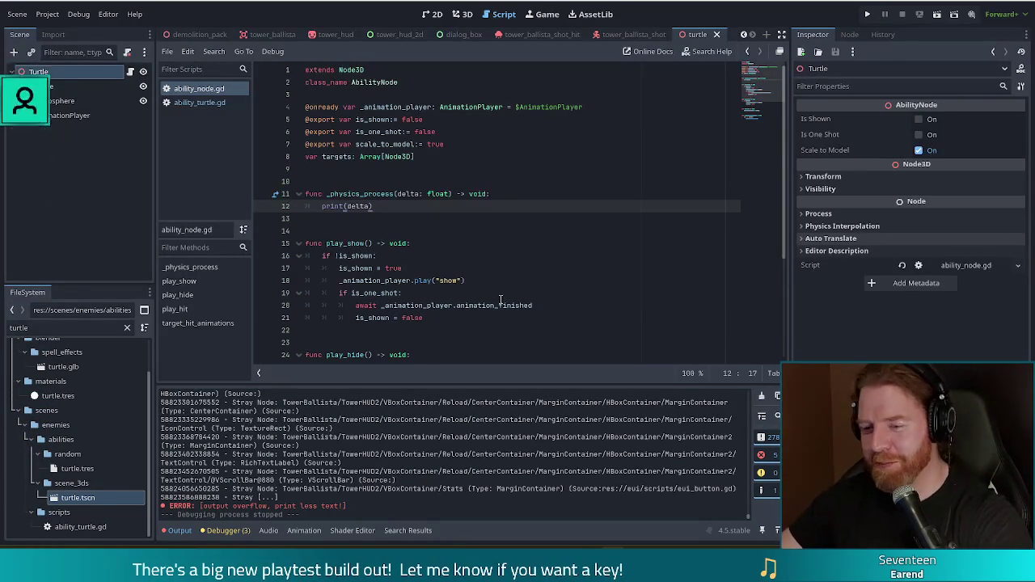
# Review play_show, then filter the FileSystem for 'console' and open console.gd.
pyautogui.click(525, 305)
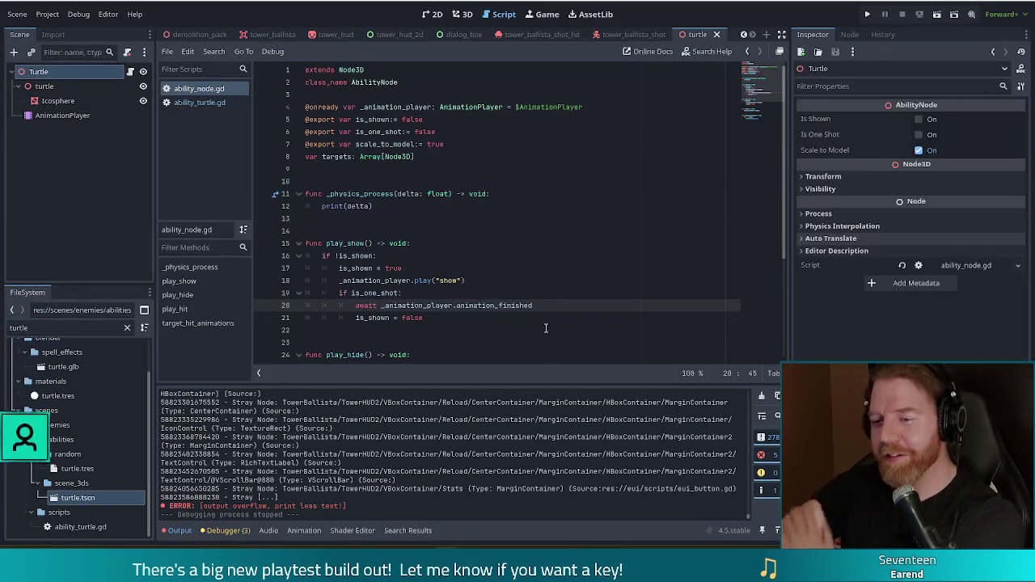
pyautogui.click(675, 292)
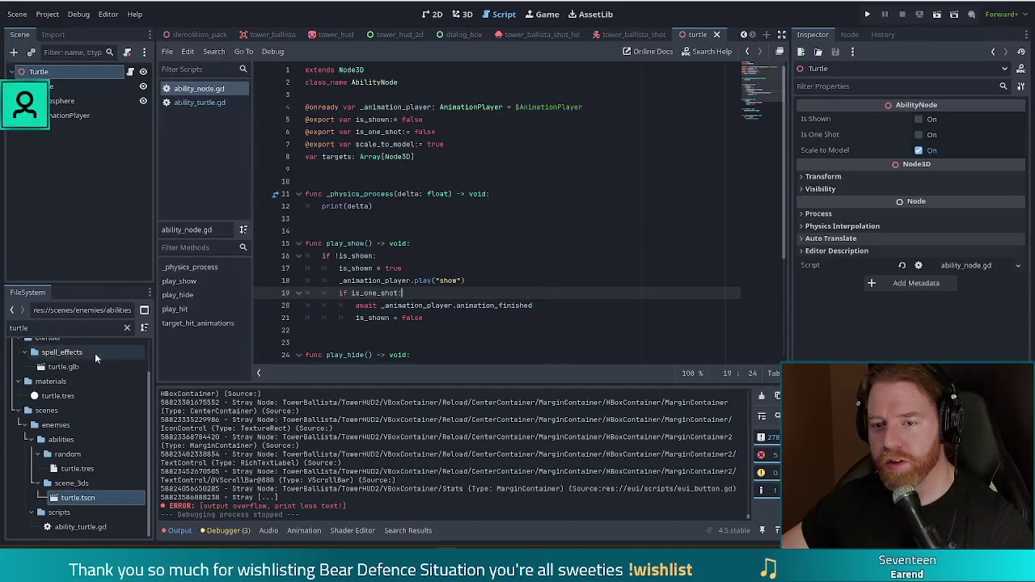
pyautogui.doubleClick(10, 328)
pyautogui.write('conso')
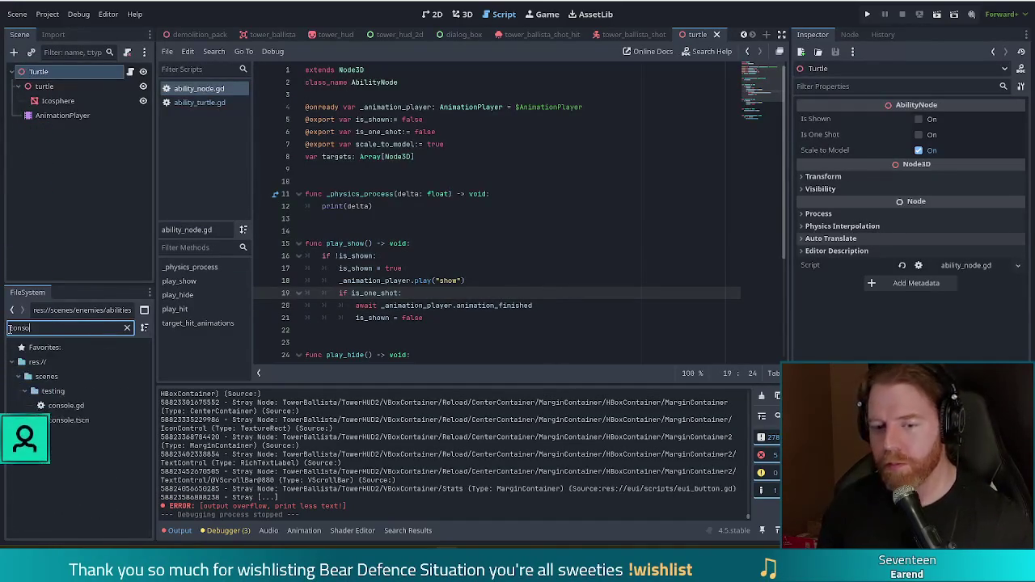
pyautogui.write('le')
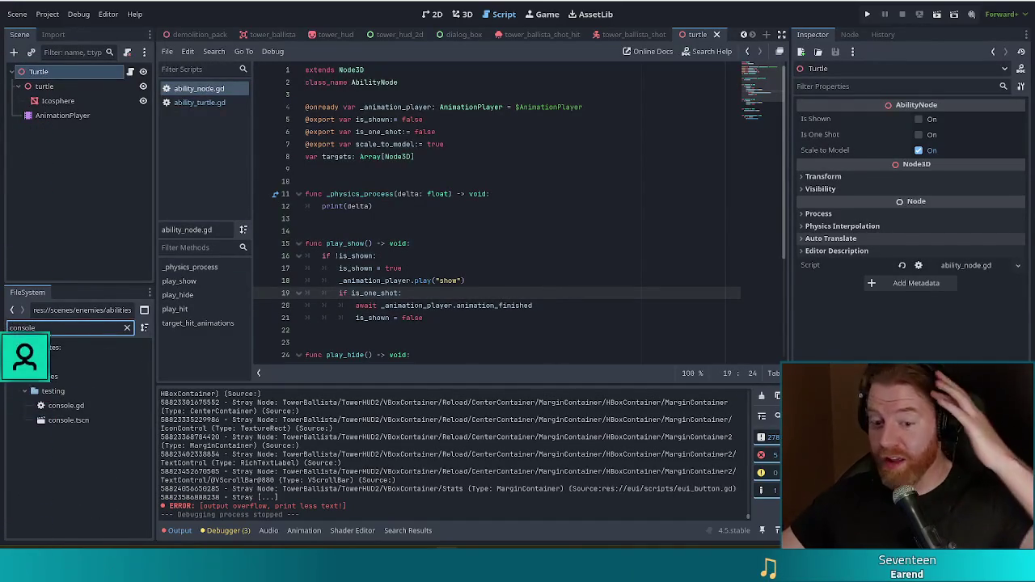
pyautogui.doubleClick(61, 405)
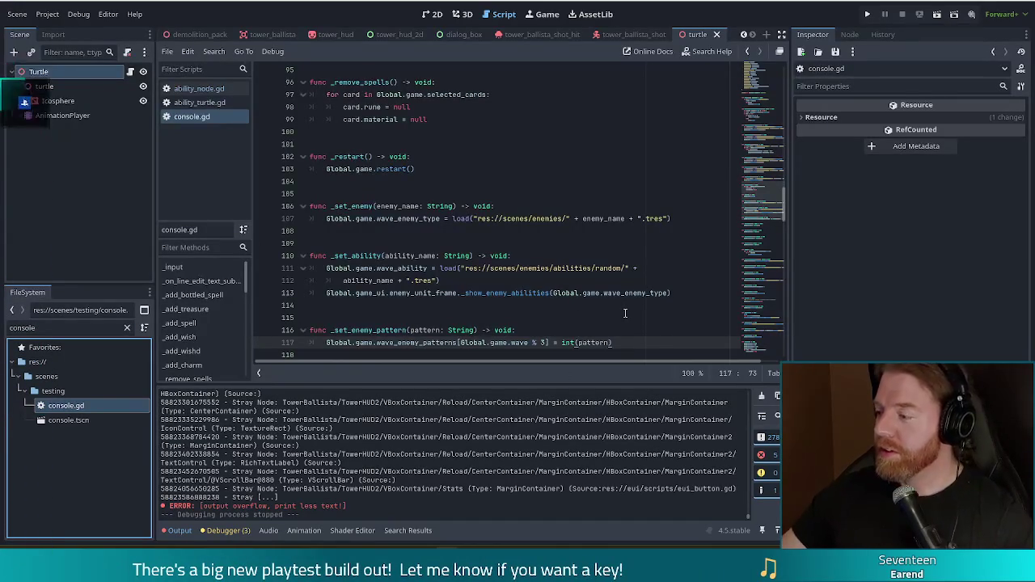
pyautogui.click(590, 258)
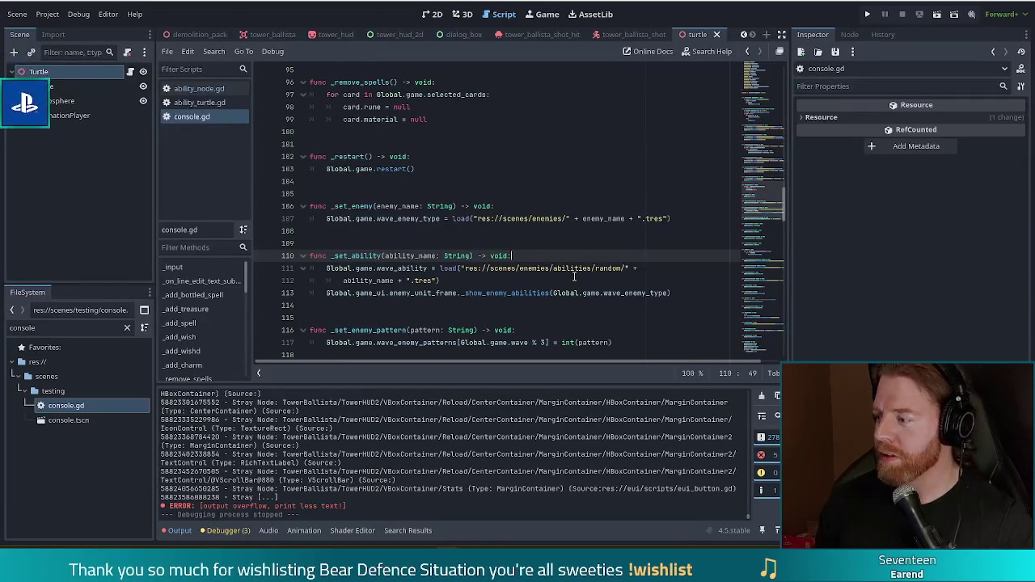
pyautogui.press('Up')
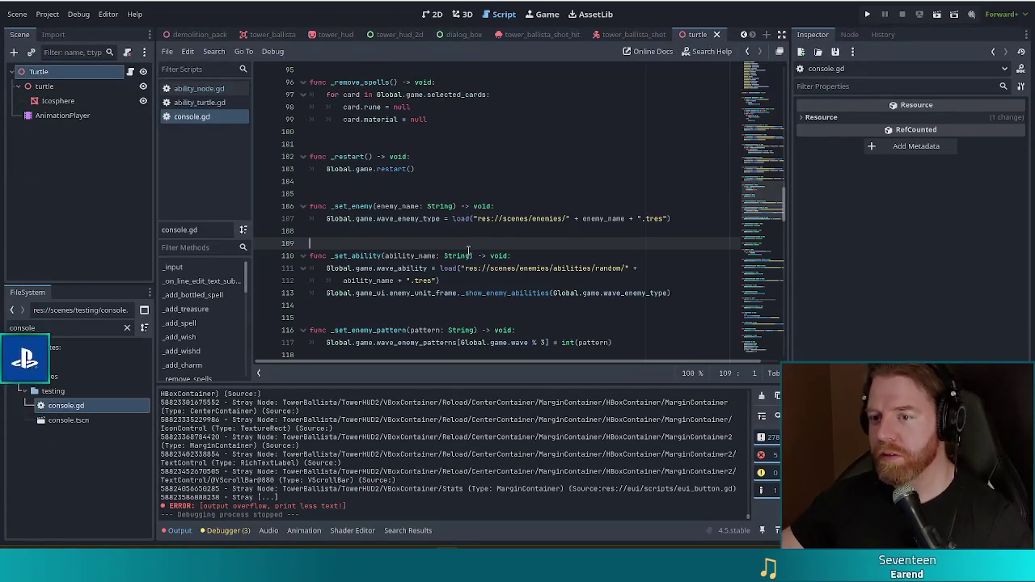
pyautogui.click(471, 252)
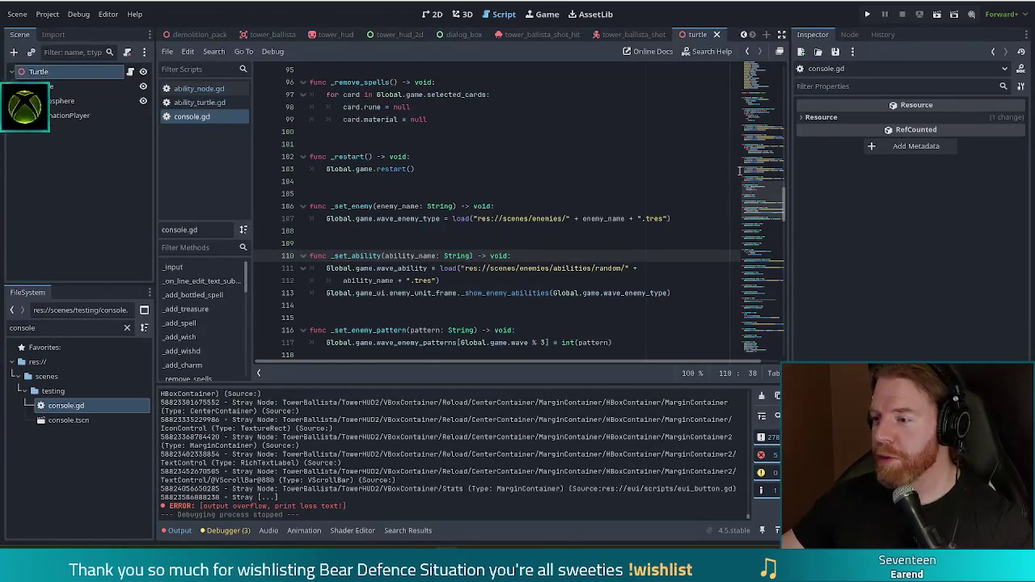
pyautogui.moveTo(765, 157); pyautogui.dragTo(770, 59)
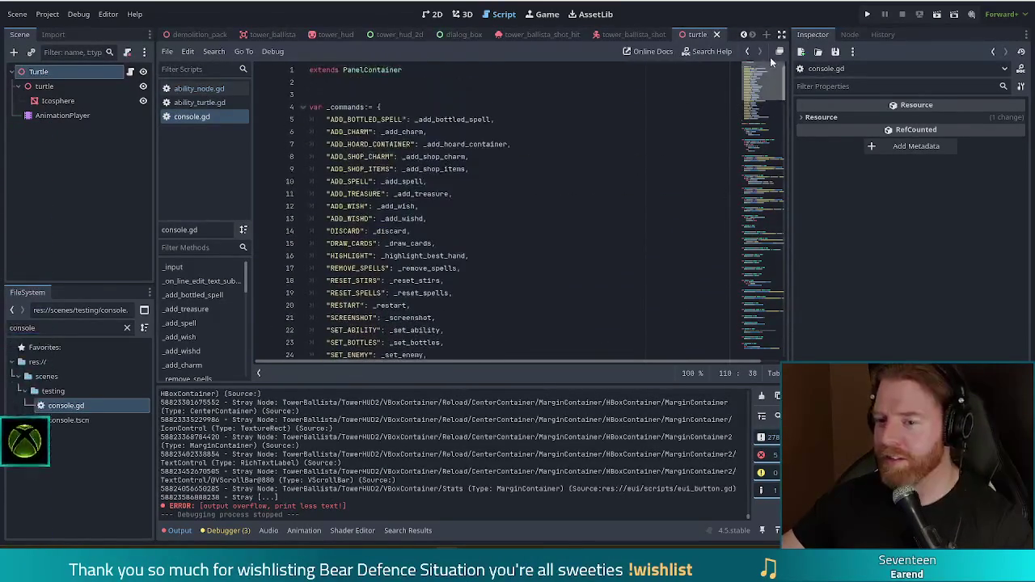
pyautogui.click(563, 183)
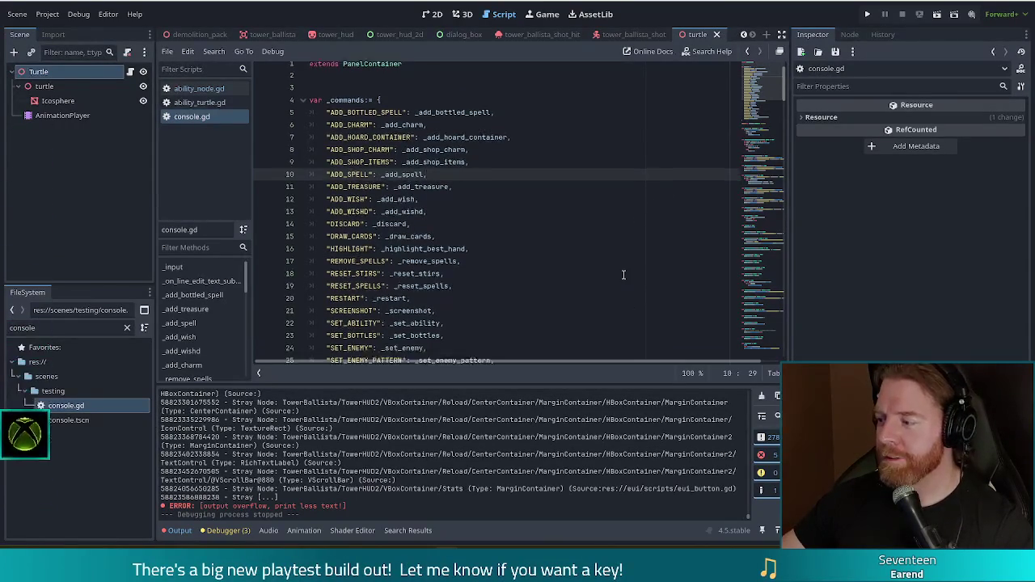
pyautogui.scroll(-2, 623, 275)
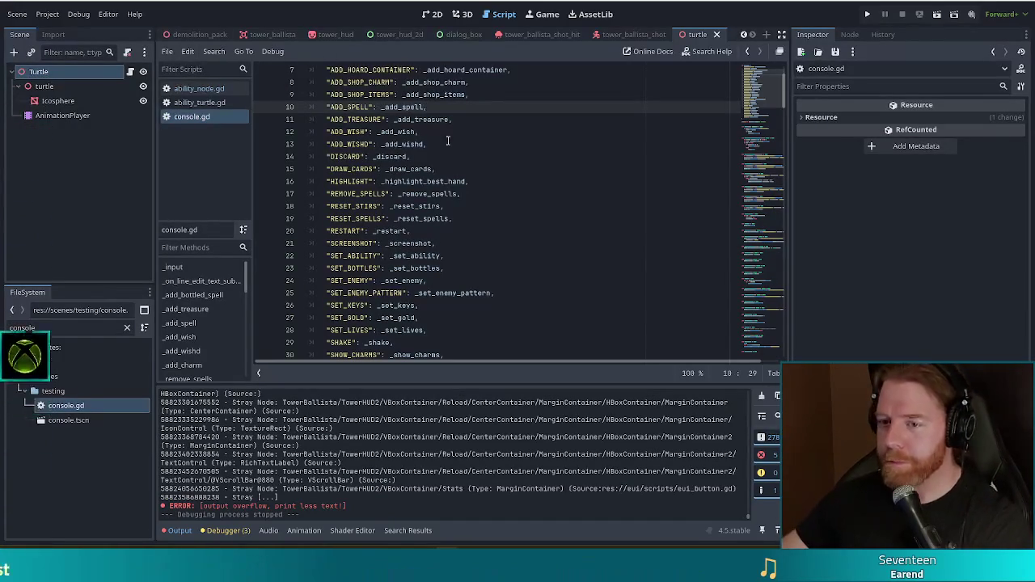
pyautogui.scroll(2, 495, 133)
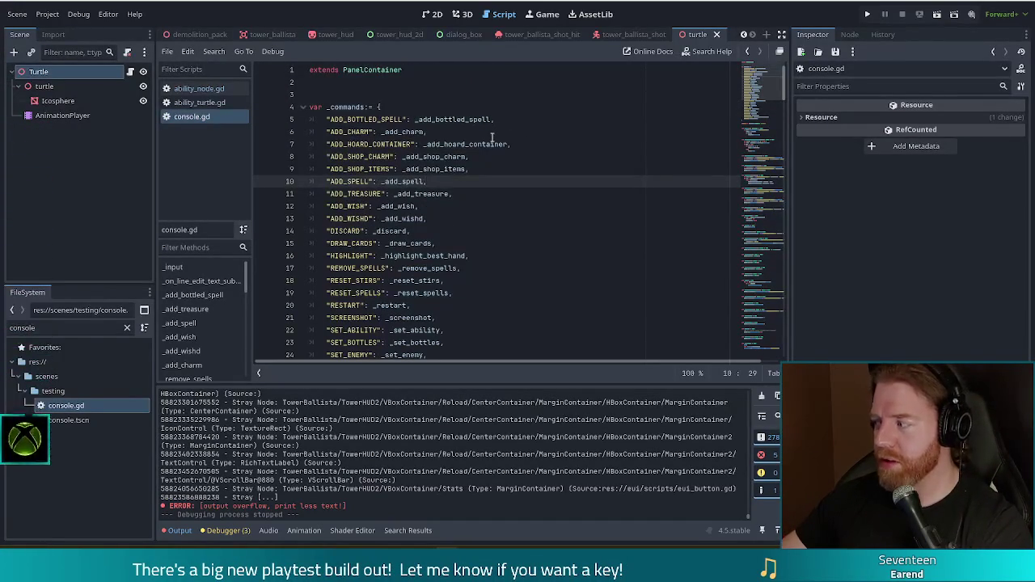
# Copy the SET_ABILITY entry of the _commands dictionary and place the caret after SHOW_CHARMS.
pyautogui.scroll(-5, 485, 110)
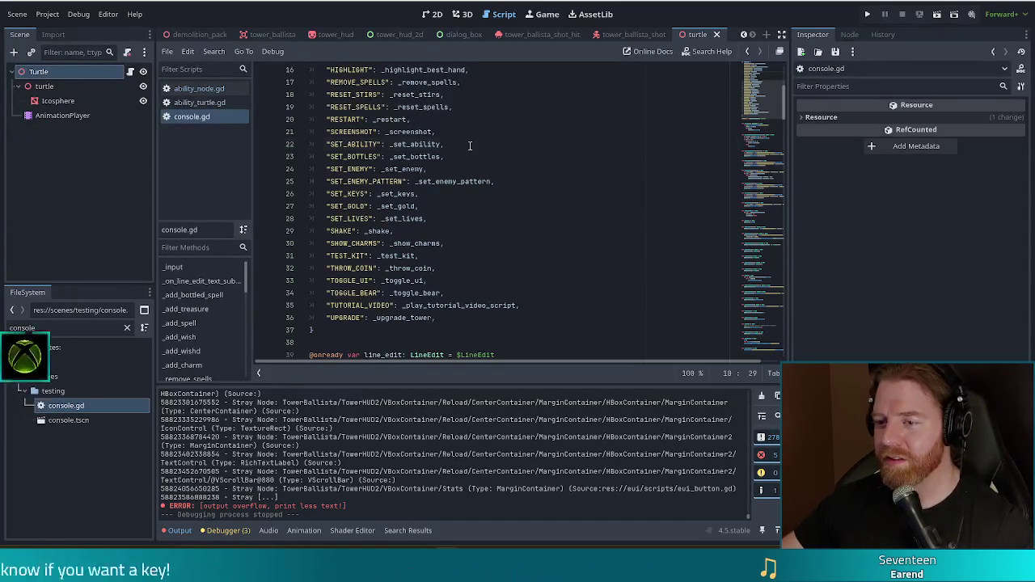
pyautogui.moveTo(468, 144); pyautogui.dragTo(475, 135)
pyautogui.hotkey('ctrl', 'c')
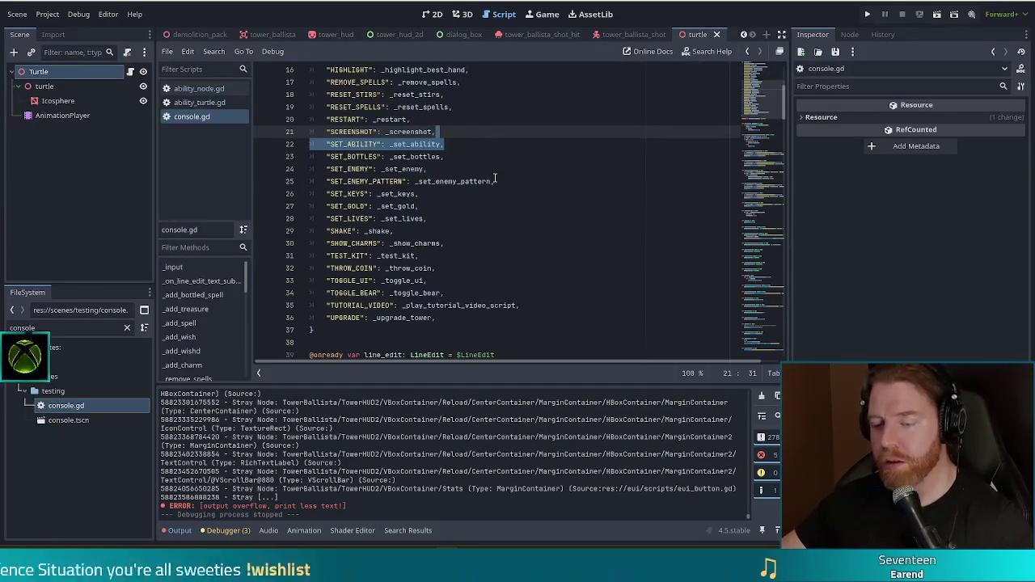
pyautogui.click(444, 243)
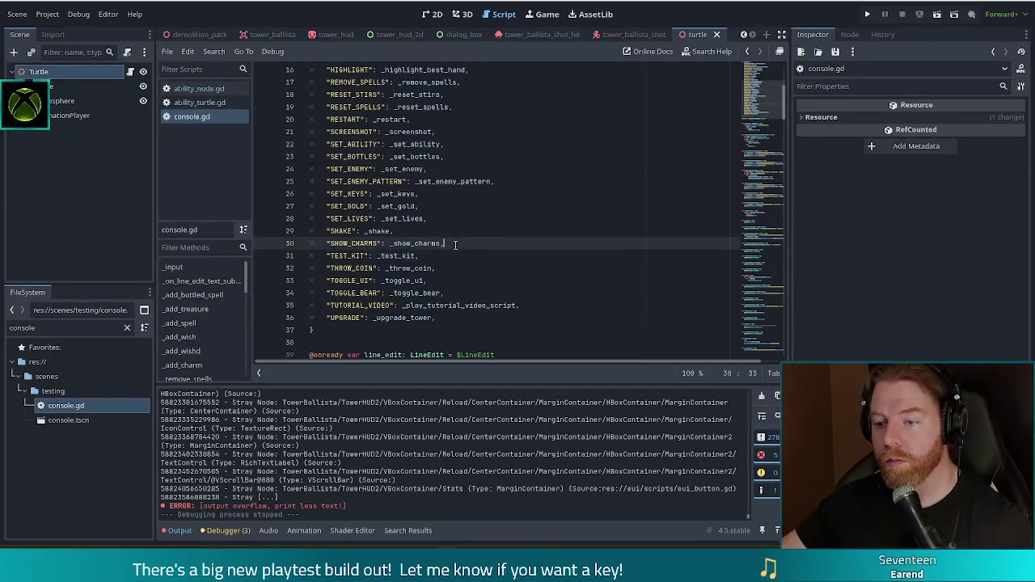
# Add a "TEST_ABILITY": _test_ability entry to the commands dictionary and save console.gd.
pyautogui.hotkey('ctrl', 'v')
pyautogui.doubleClick(352, 255)
pyautogui.write('TEST_AB')
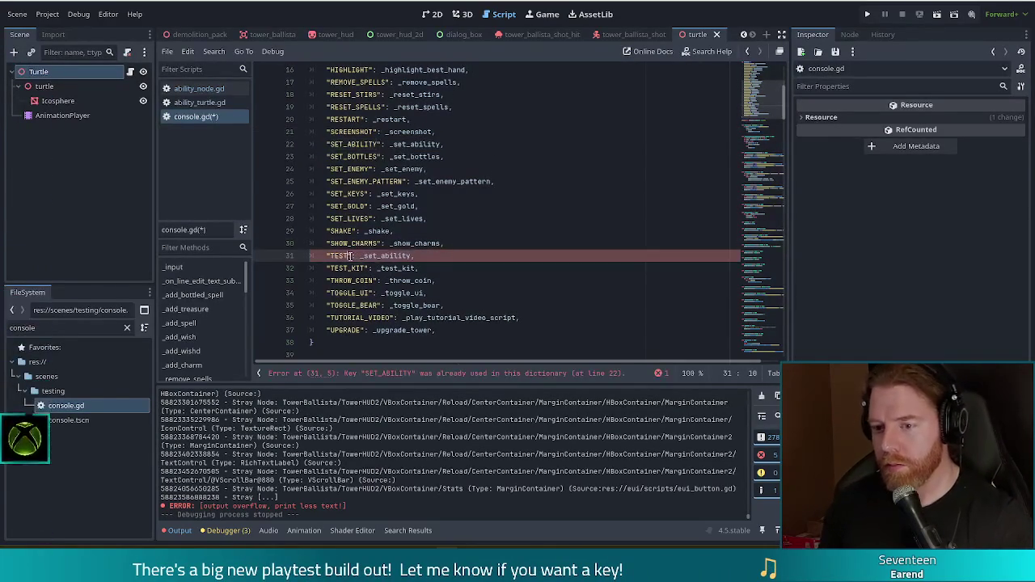
pyautogui.write('ILITY')
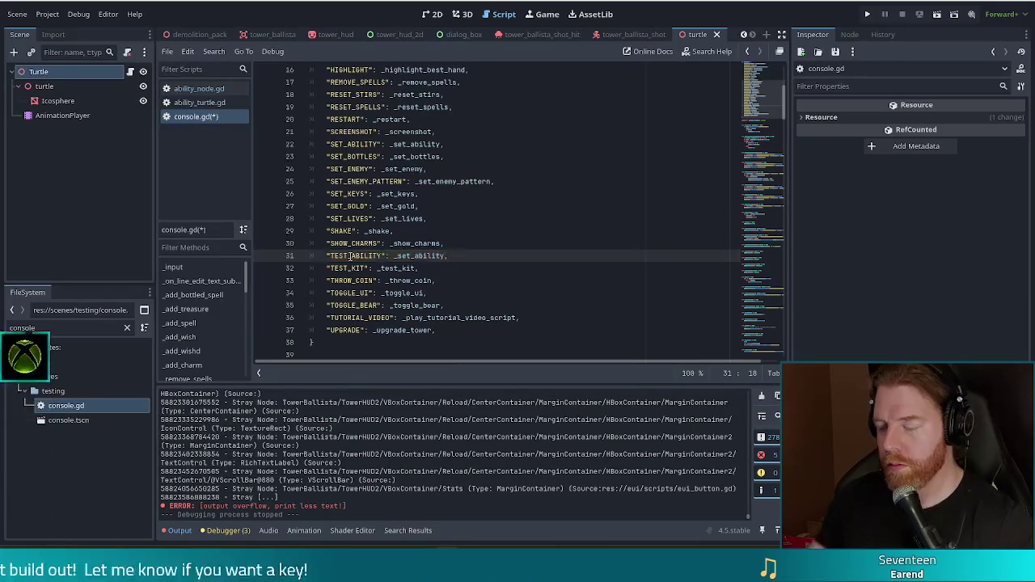
pyautogui.click(409, 256)
pyautogui.press('BackSpace')
pyautogui.press('BackSpace')
pyautogui.press('BackSpace')
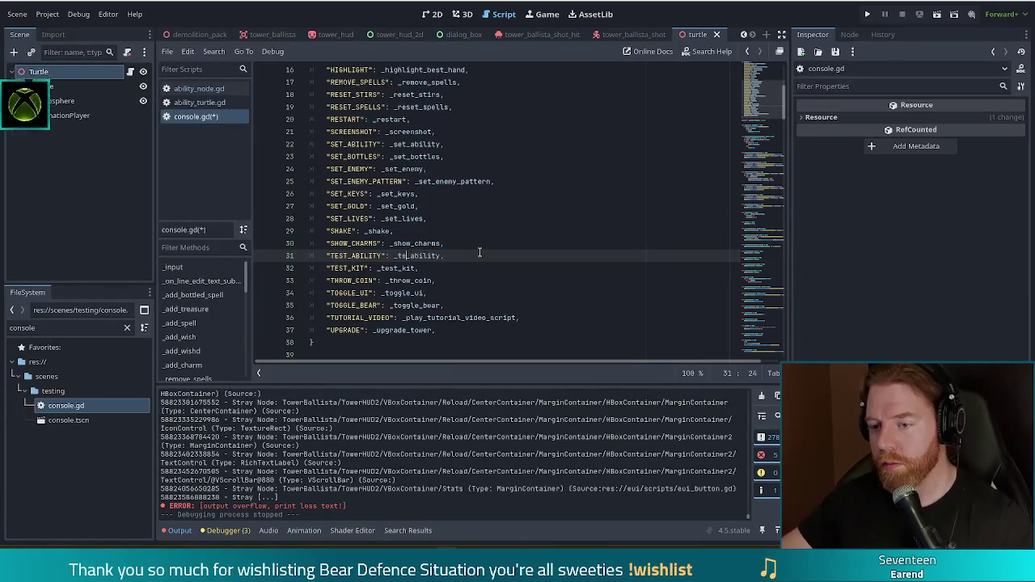
pyautogui.write('test')
pyautogui.hotkey('ctrl', 's')
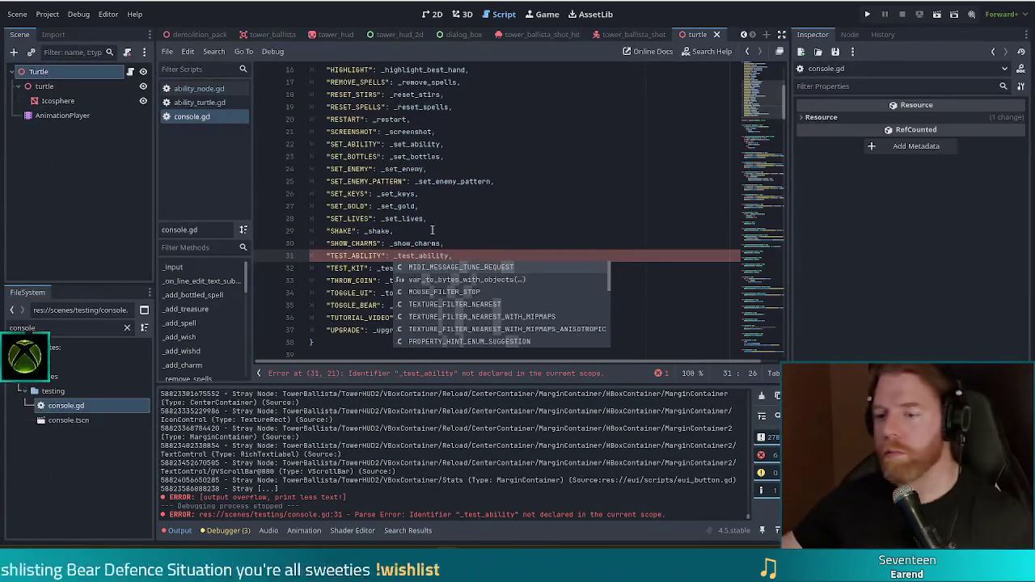
# Select the whole _test_kit function and duplicate it below itself.
pyautogui.click(392, 231)
pyautogui.keyDown('ctrl'); pyautogui.click(404, 268); pyautogui.keyUp('ctrl')
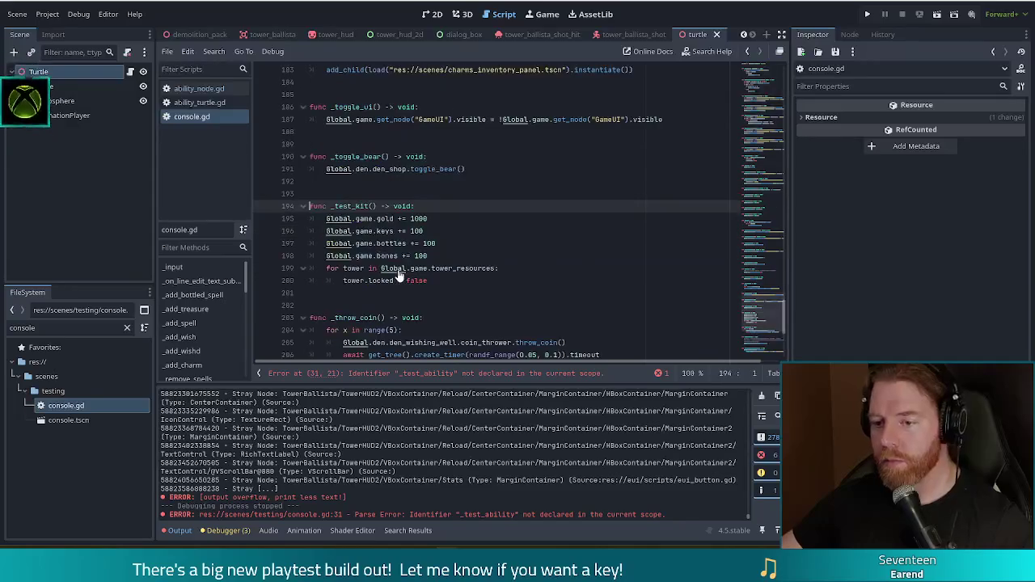
pyautogui.click(434, 281)
pyautogui.moveTo(434, 281); pyautogui.dragTo(497, 170)
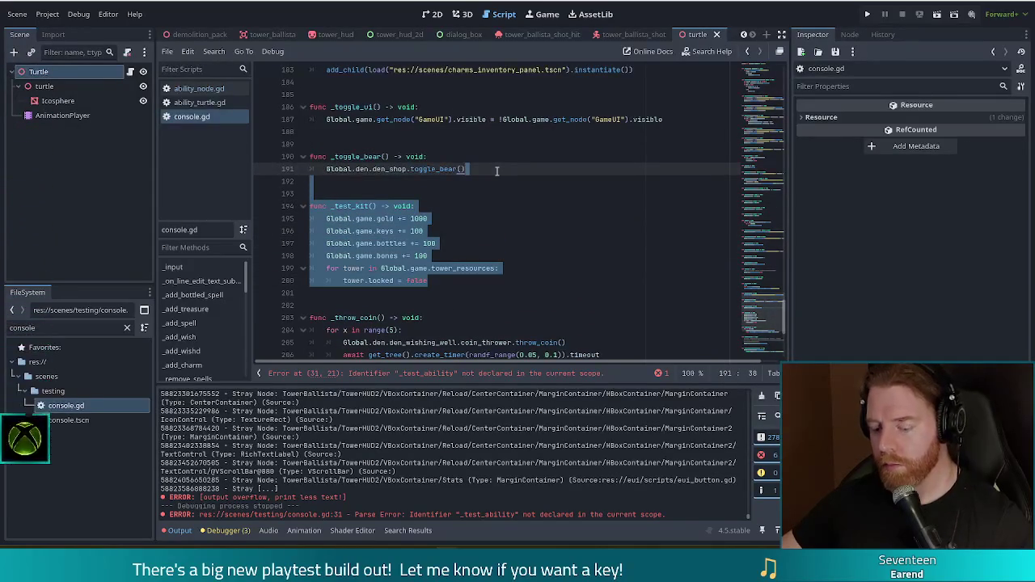
pyautogui.hotkey('ctrl', 'shift', 'd')
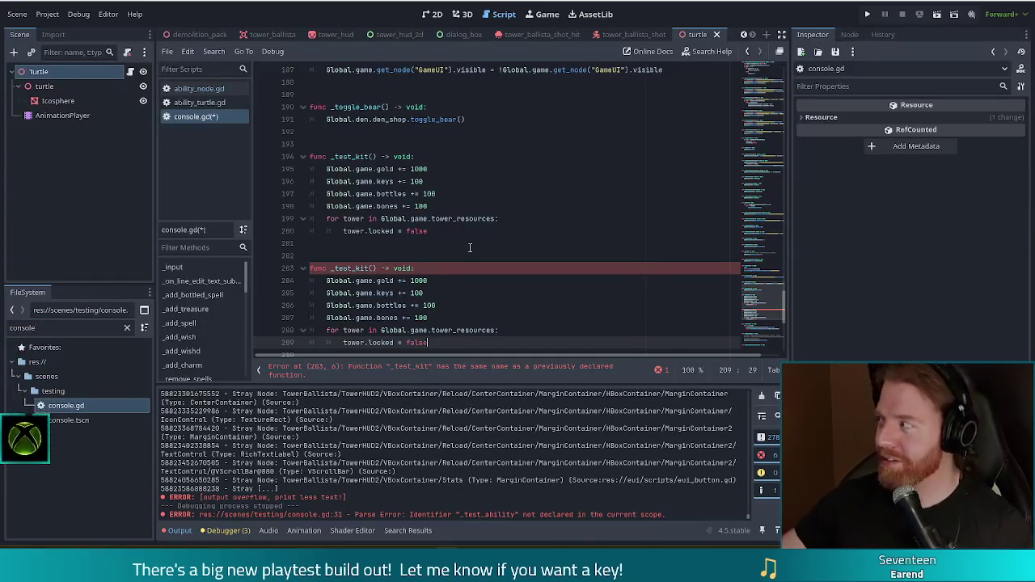
# Rename the first _test_kit copy to _test_ability and clear its body.
pyautogui.click(421, 255)
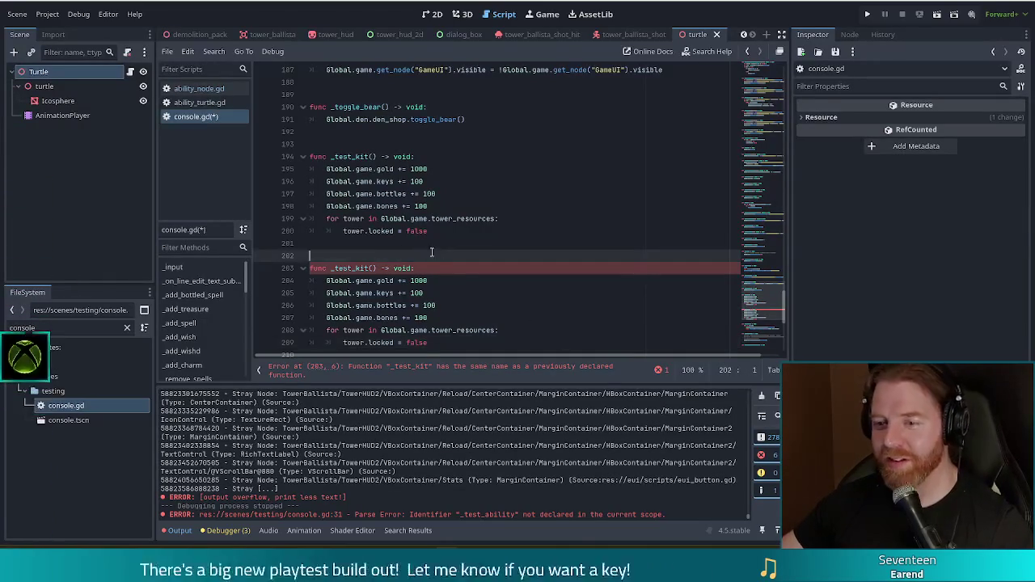
pyautogui.scroll(-2, 388, 178)
pyautogui.doubleClick(360, 82)
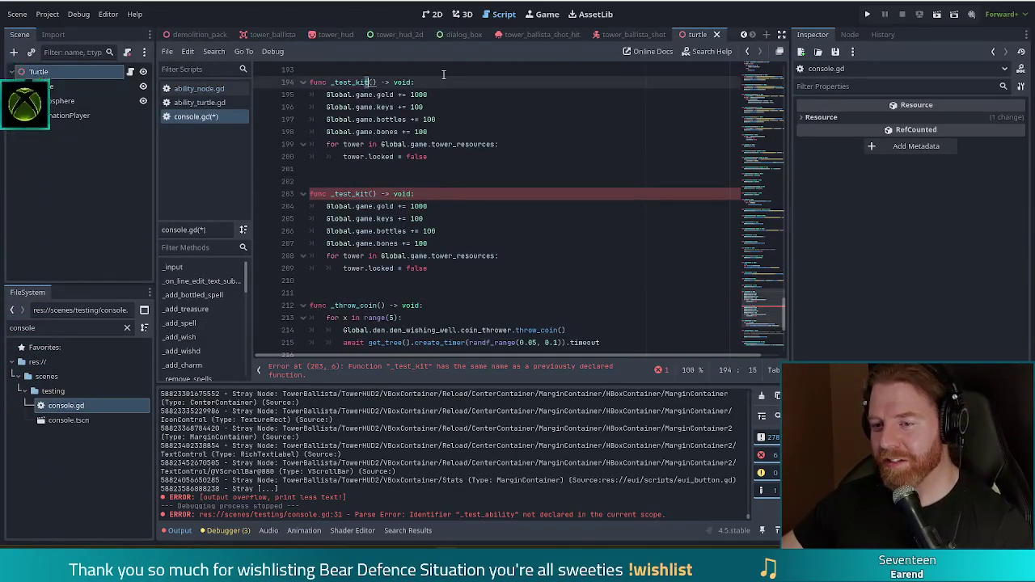
pyautogui.write('ab')
pyautogui.write('ility')
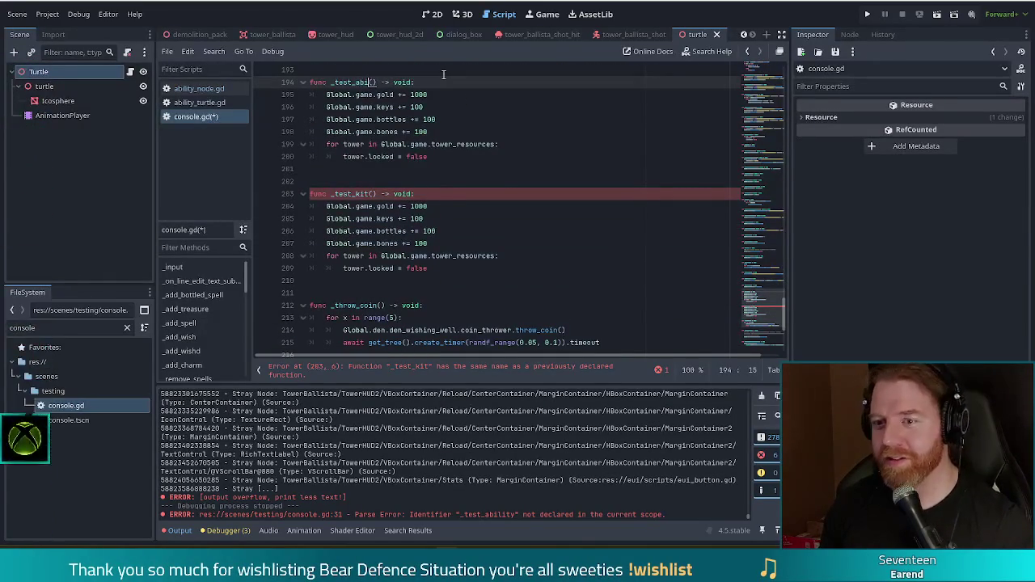
pyautogui.moveTo(436, 157); pyautogui.dragTo(453, 81)
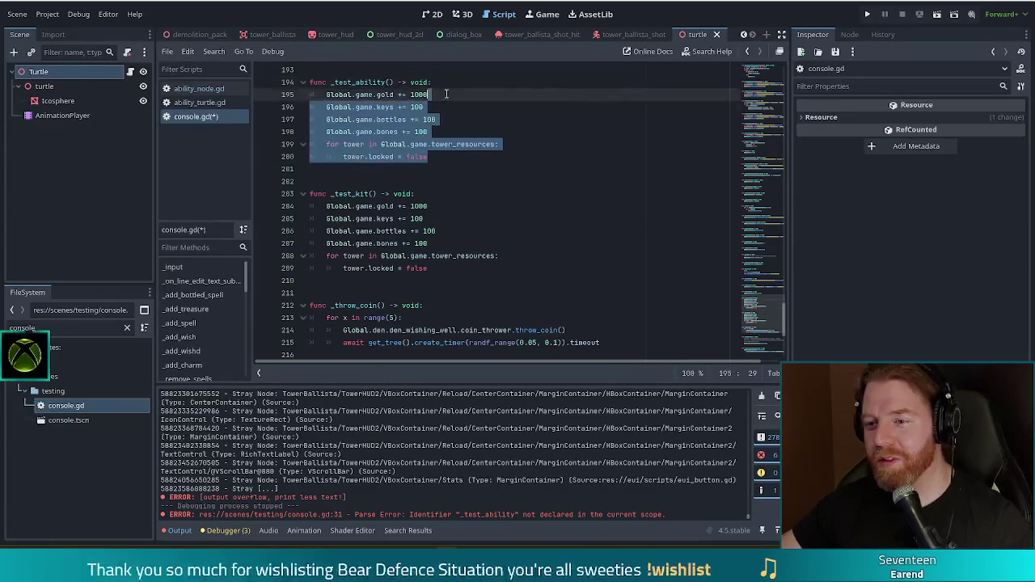
pyautogui.press('Return')
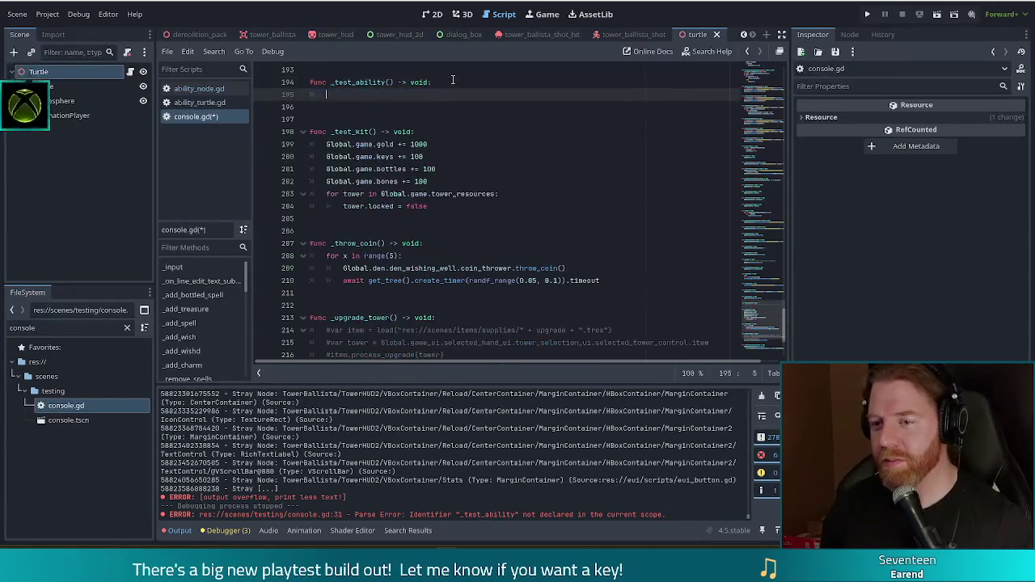
# Type a load() path to turtle.tscn, checking its folder location via the FileSystem 'turt' filter.
pyautogui.write('oad("r')
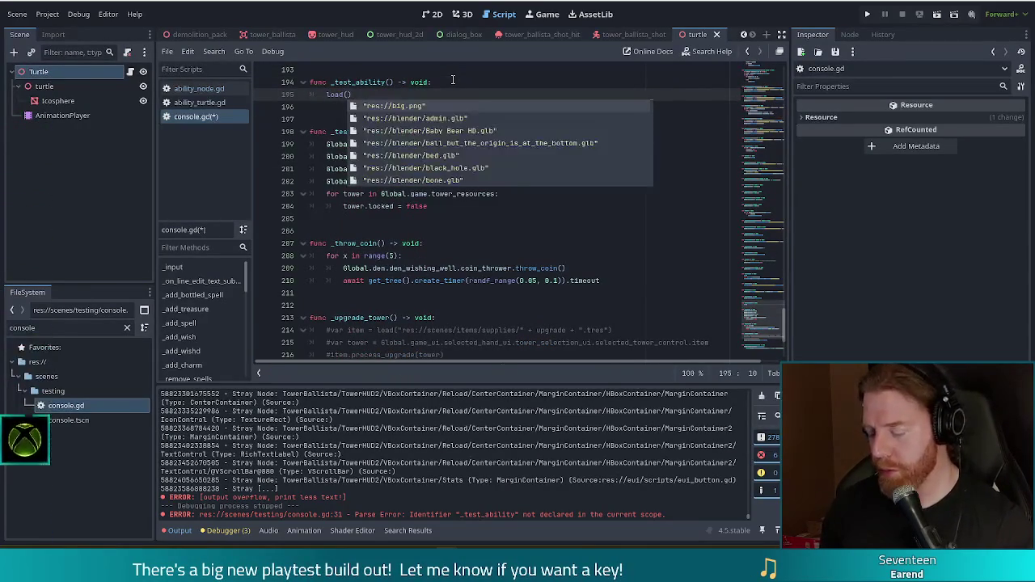
pyautogui.write('es:/sce')
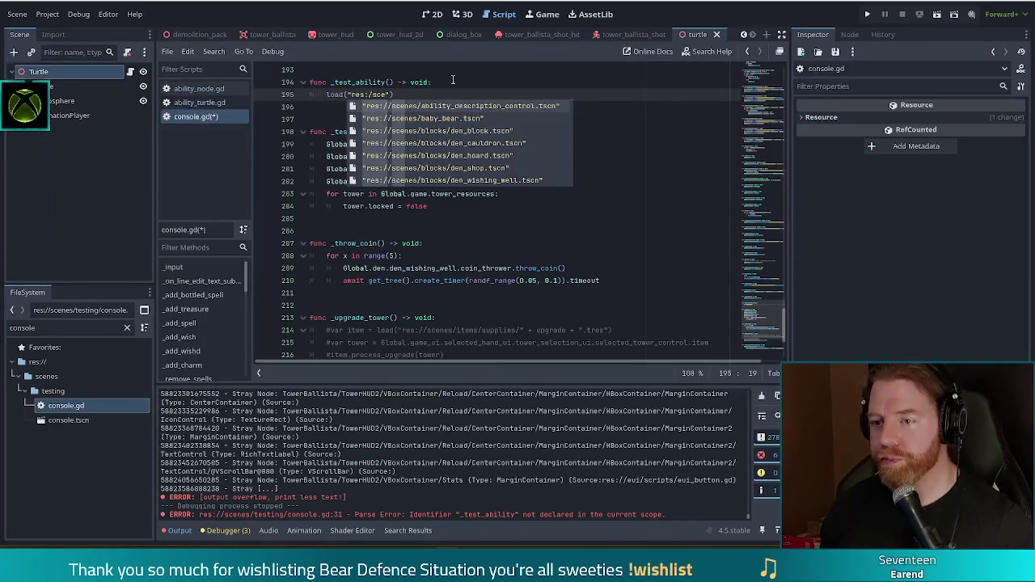
pyautogui.write('nes/')
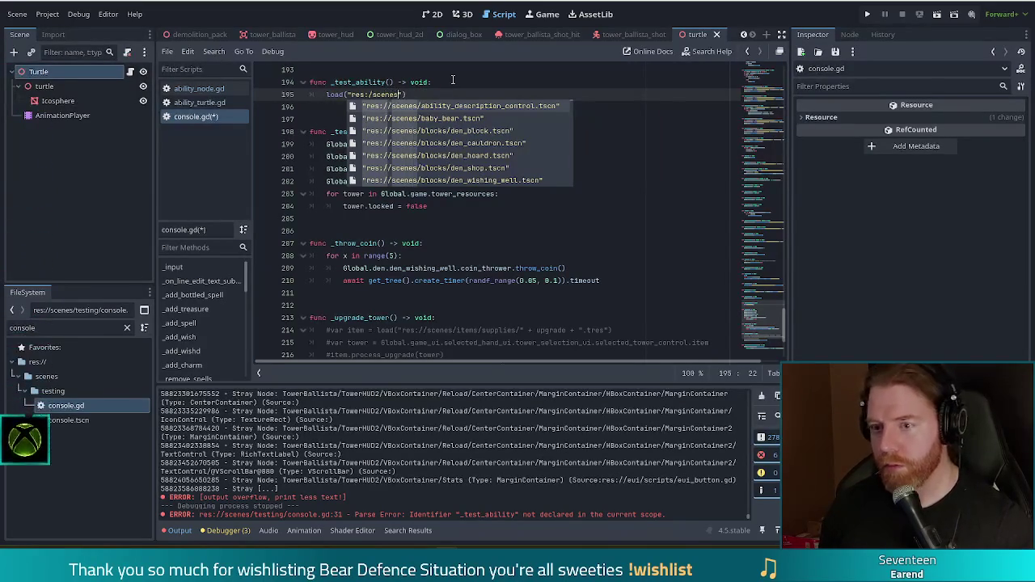
pyautogui.write('ab')
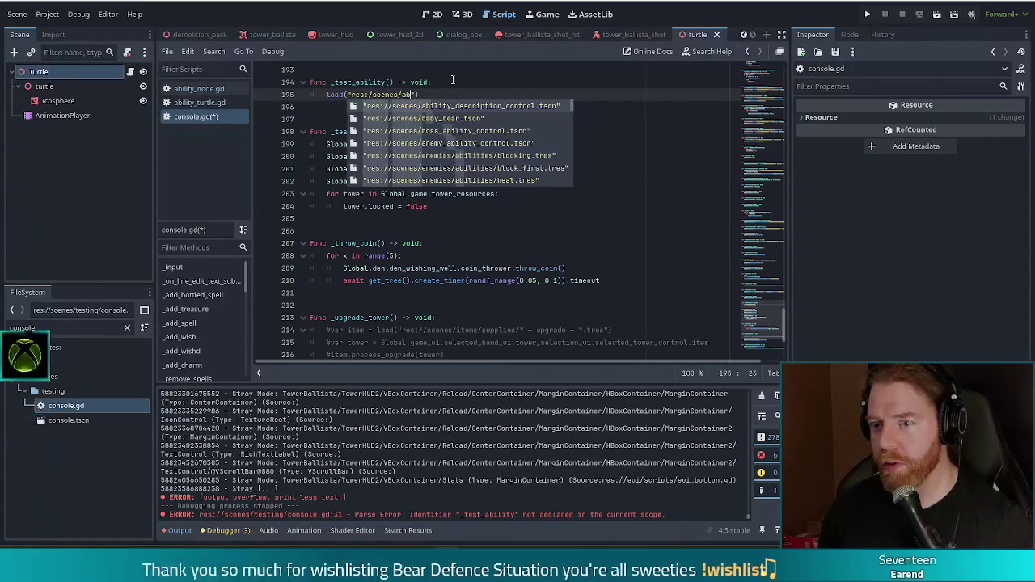
pyautogui.press('BackSpace')
pyautogui.press('BackSpace')
pyautogui.write('enem')
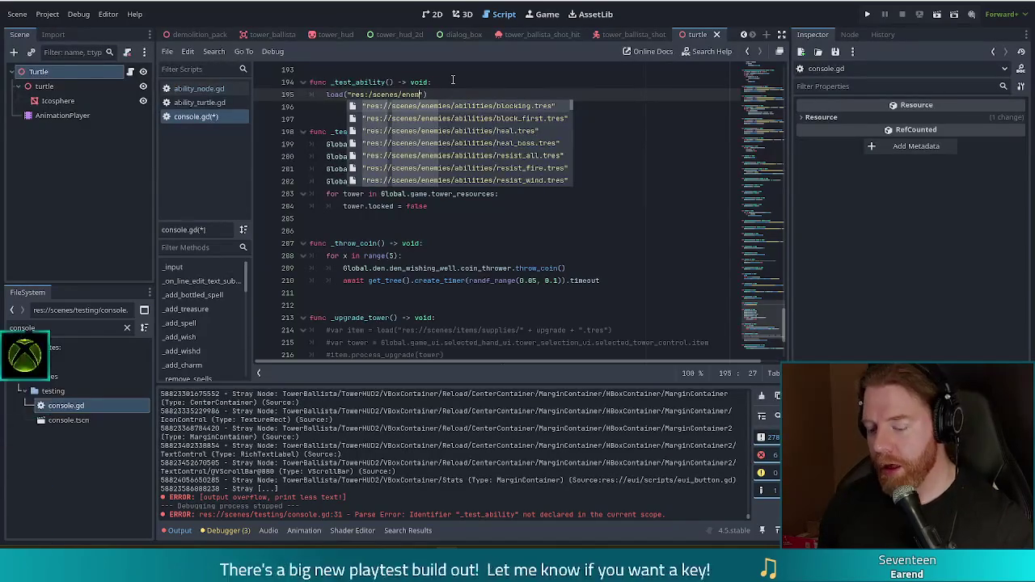
pyautogui.write('ies/a')
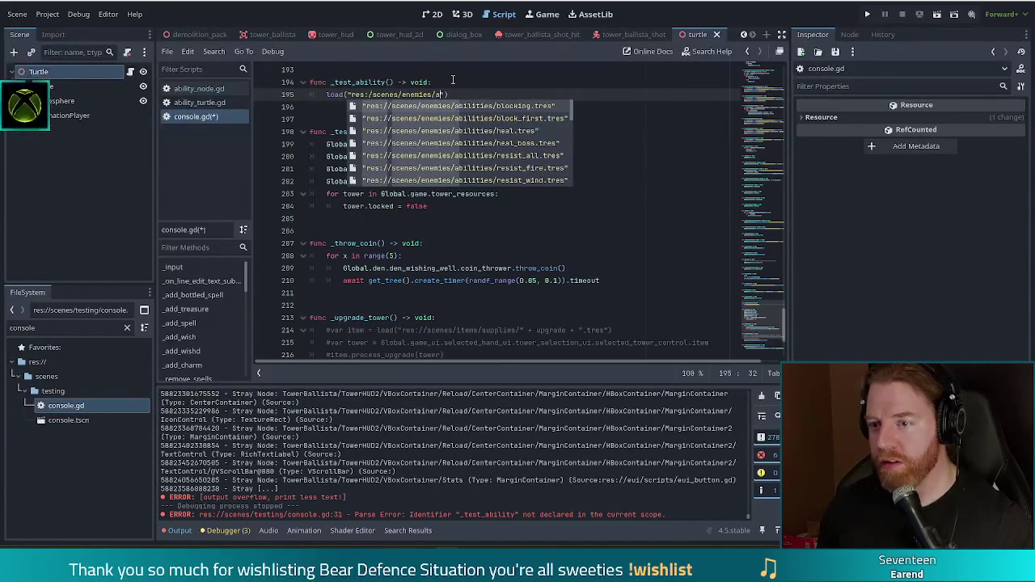
pyautogui.write('biliti')
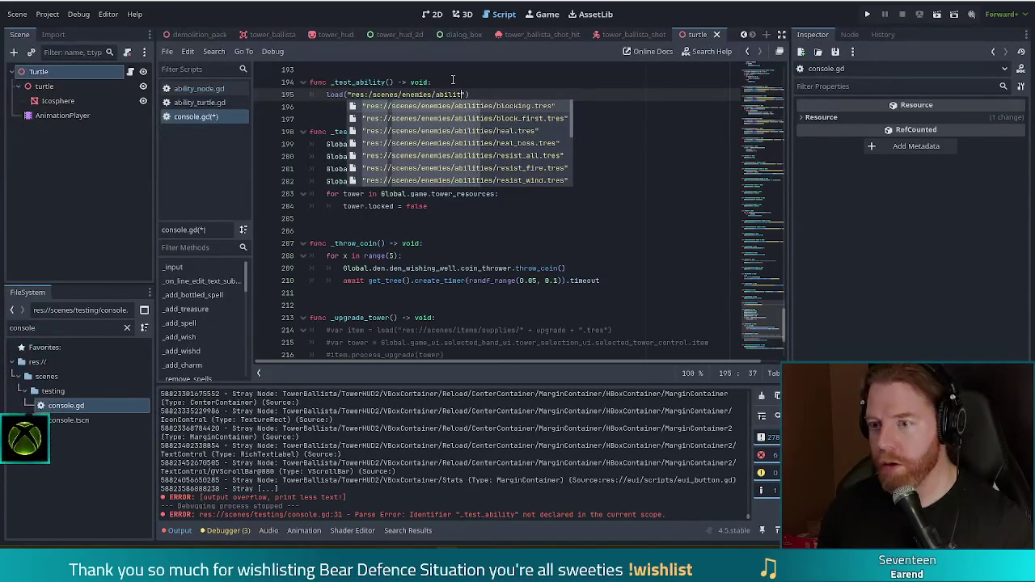
pyautogui.write('es')
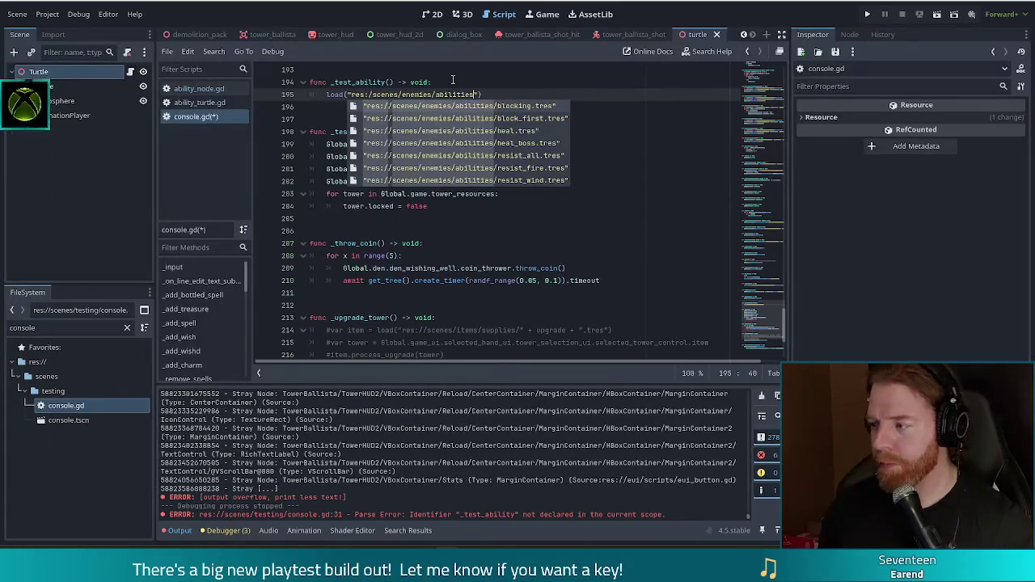
pyautogui.write('/sc')
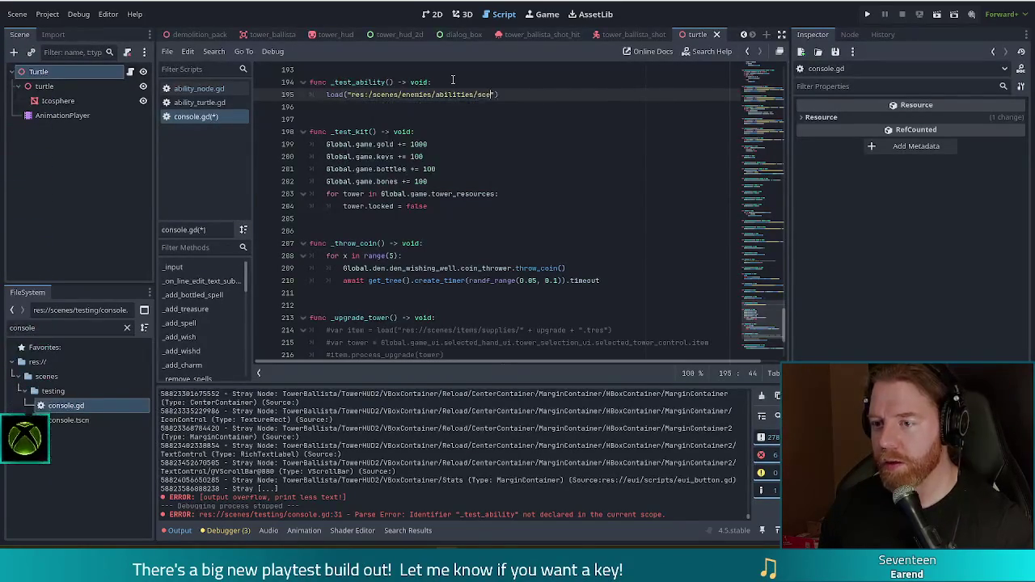
pyautogui.tripleClick(48, 328)
pyautogui.write('tu')
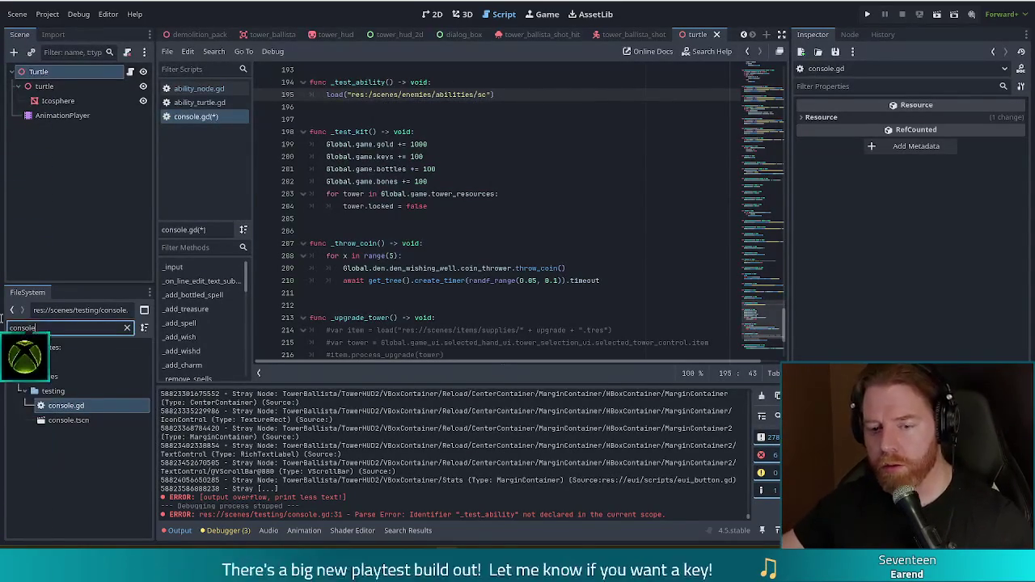
pyautogui.write('rt')
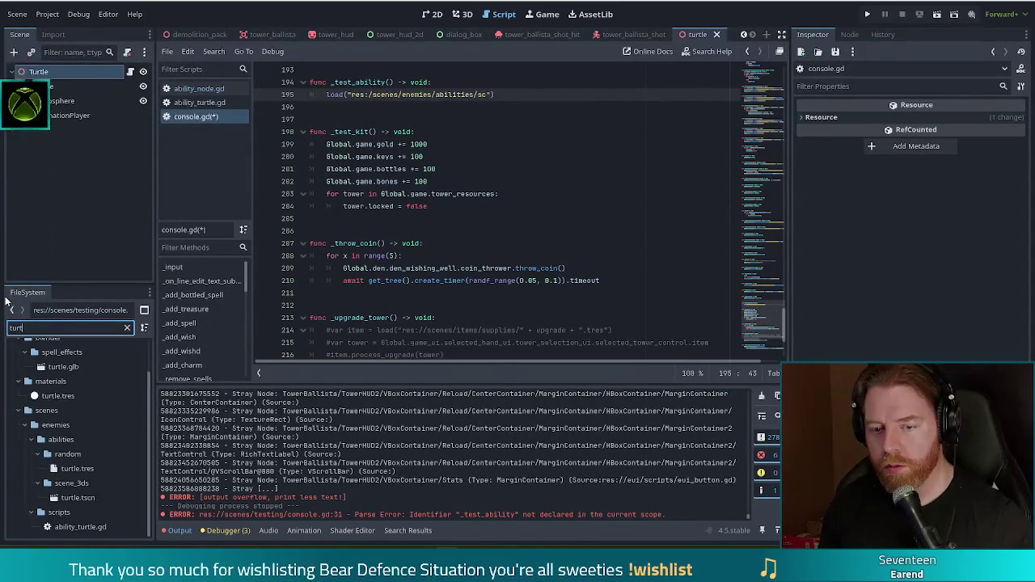
pyautogui.click(99, 497)
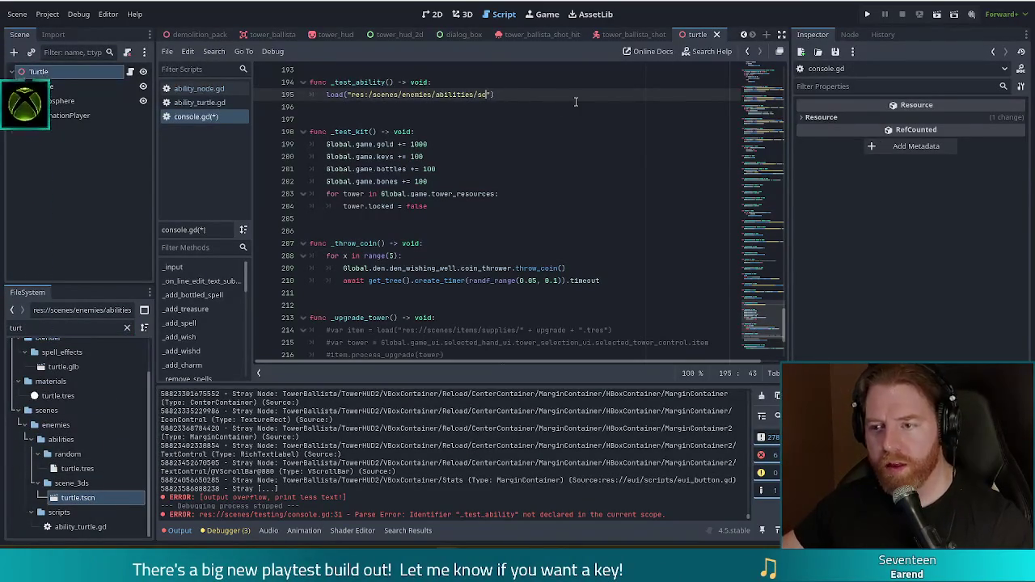
pyautogui.write('e_')
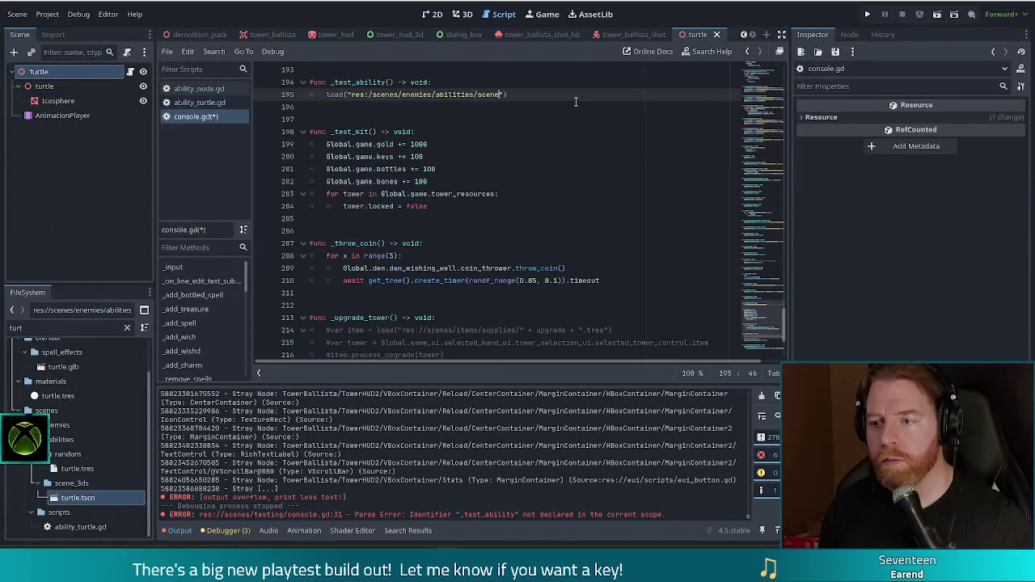
pyautogui.write('3ds/tu')
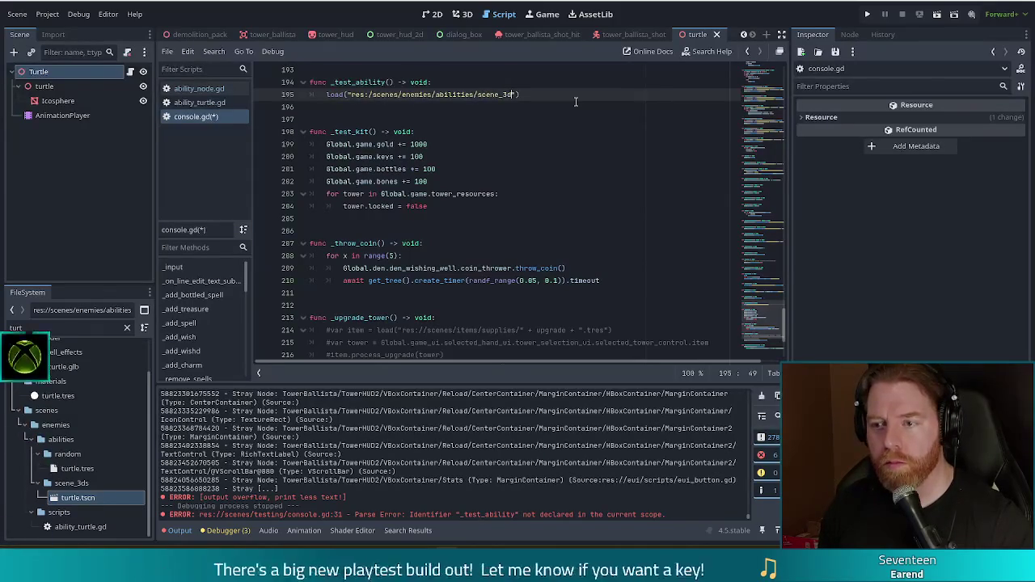
pyautogui.write('rtle.tscn')
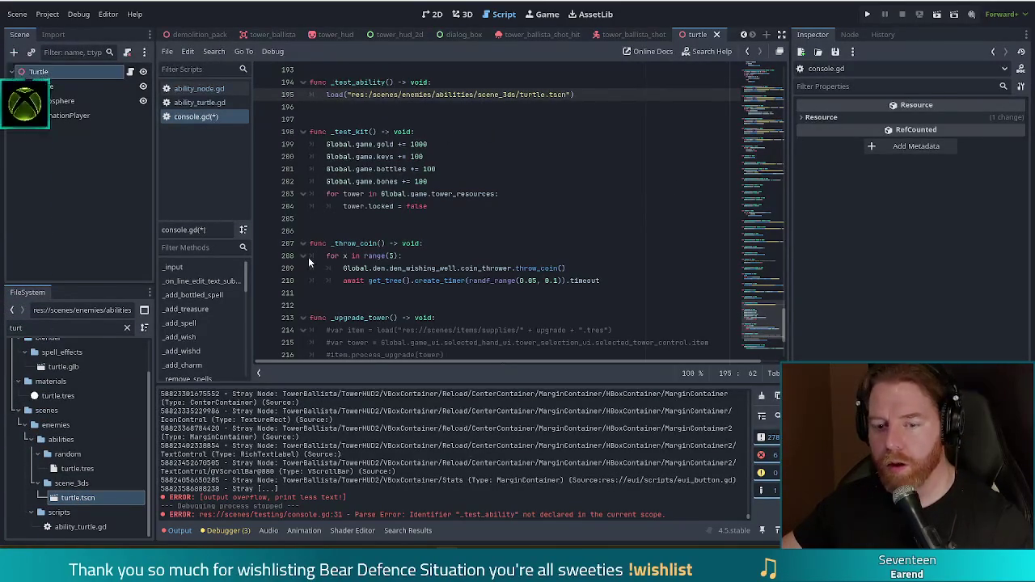
pyautogui.click(70, 440)
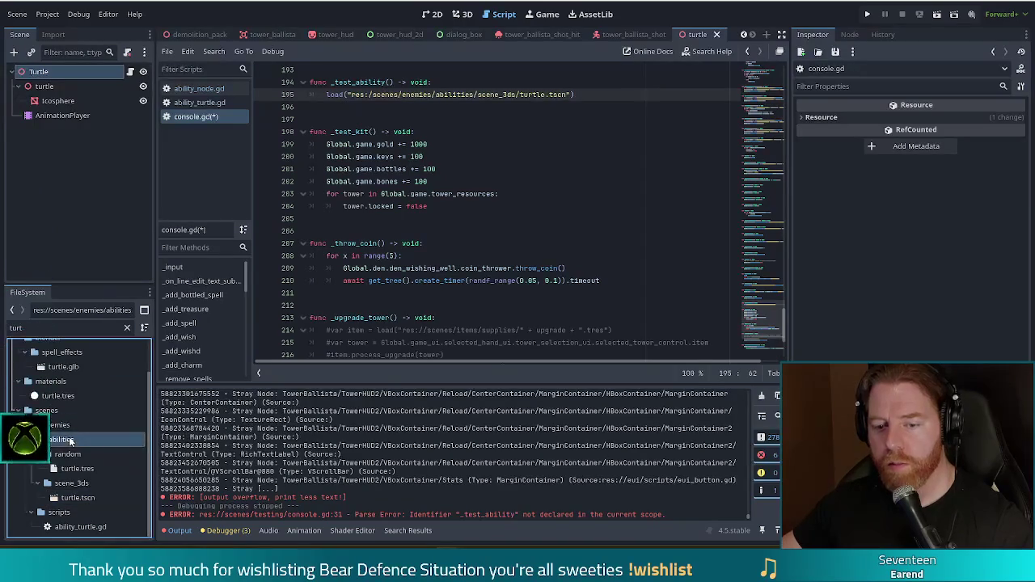
pyautogui.click(36, 453)
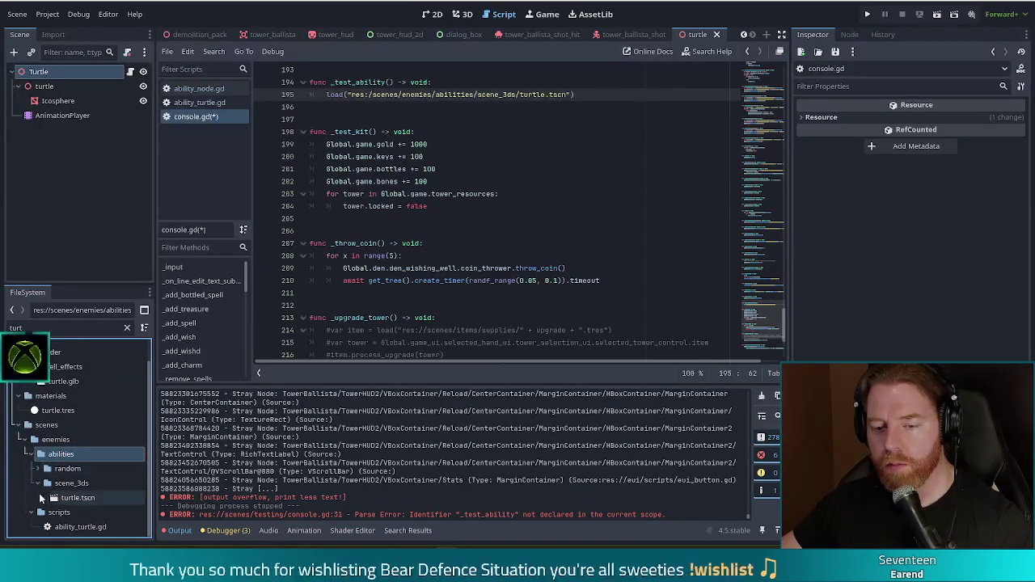
pyautogui.click(38, 483)
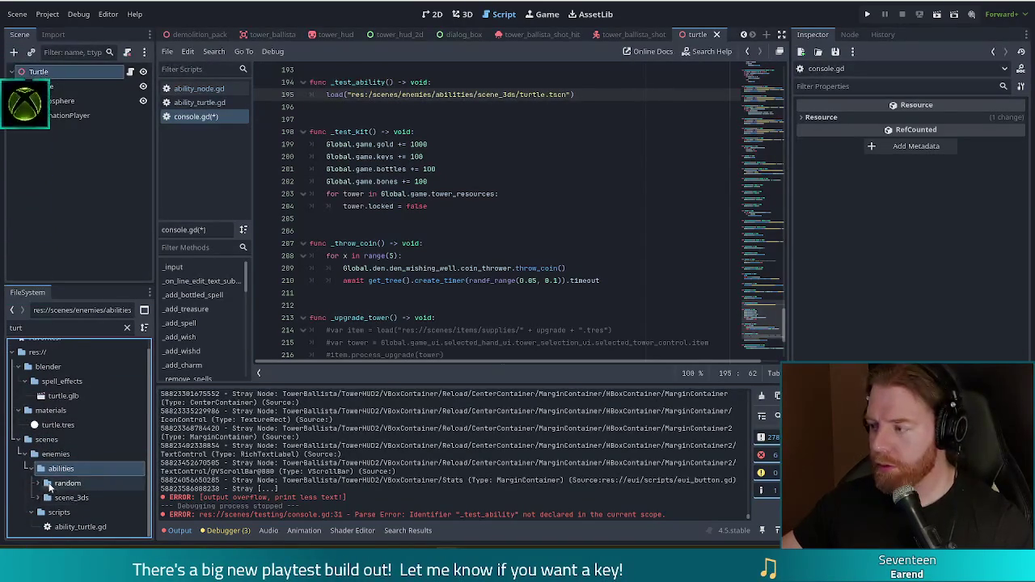
# Correct the path to res://scenes/enemies/abilities/scene_3ds/turtle.tscn.
pyautogui.click(373, 95)
pyautogui.write('/')
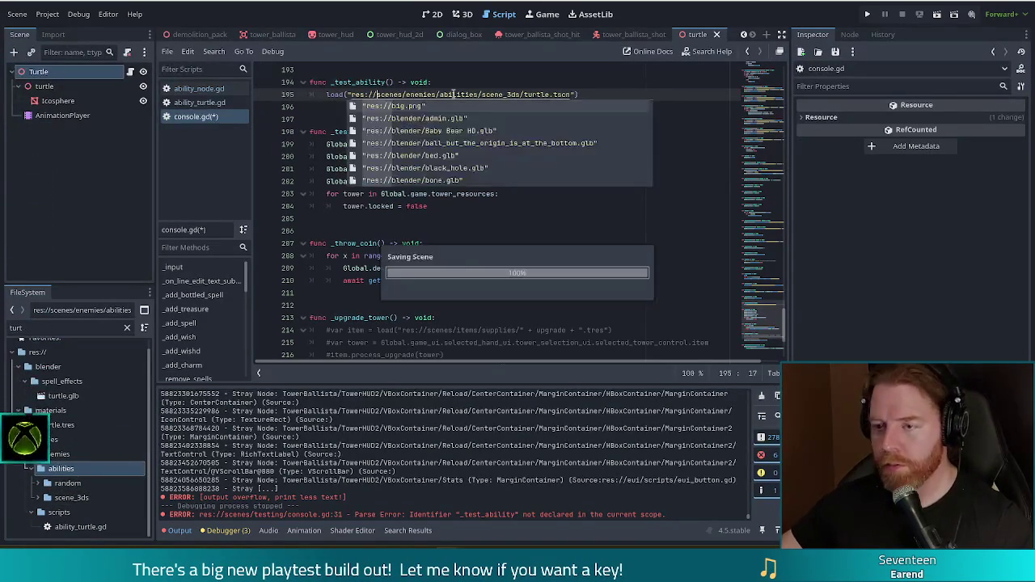
pyautogui.moveTo(444, 93)
pyautogui.click(520, 94)
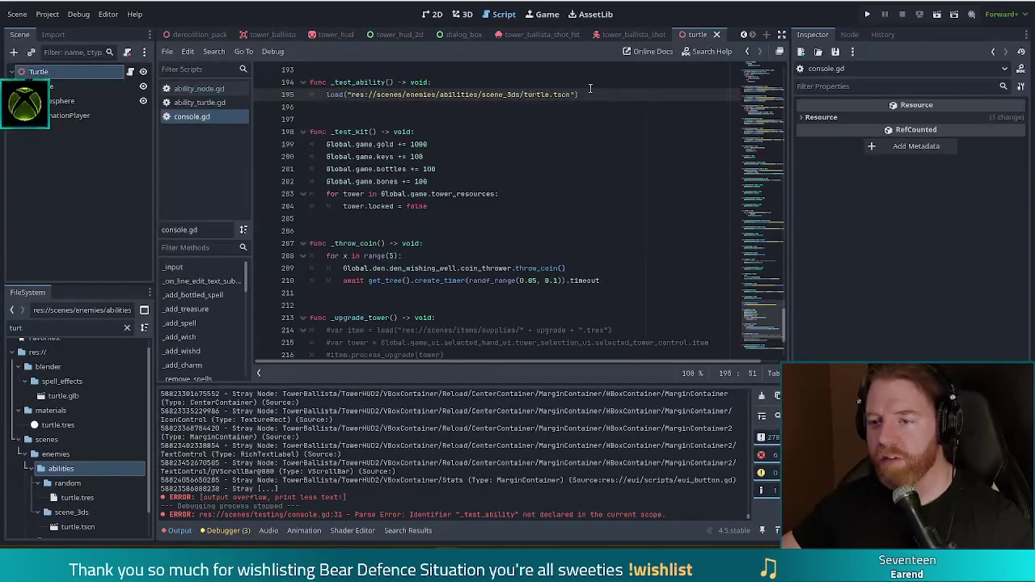
pyautogui.moveTo(571, 95); pyautogui.dragTo(520, 95)
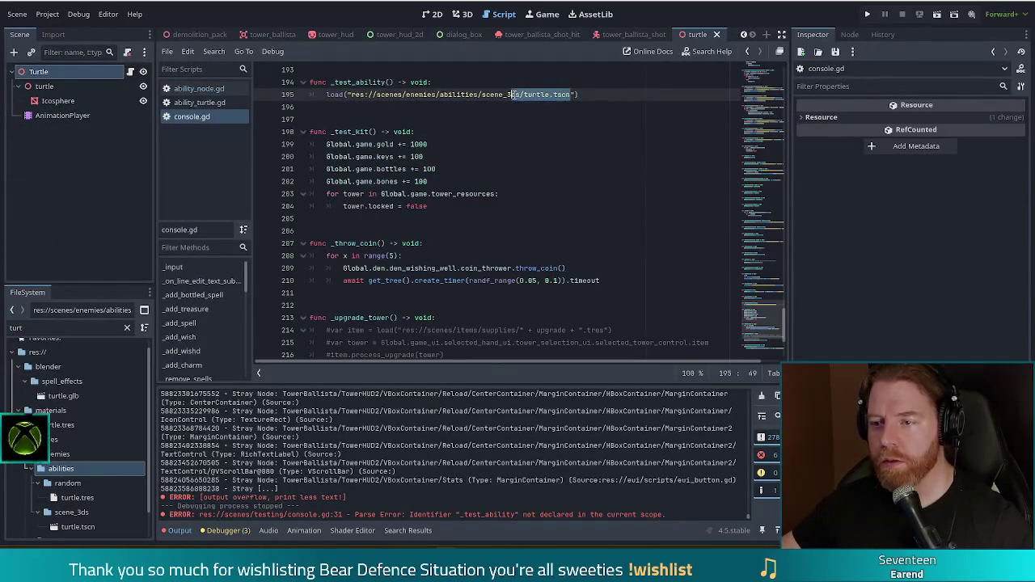
pyautogui.write('/')
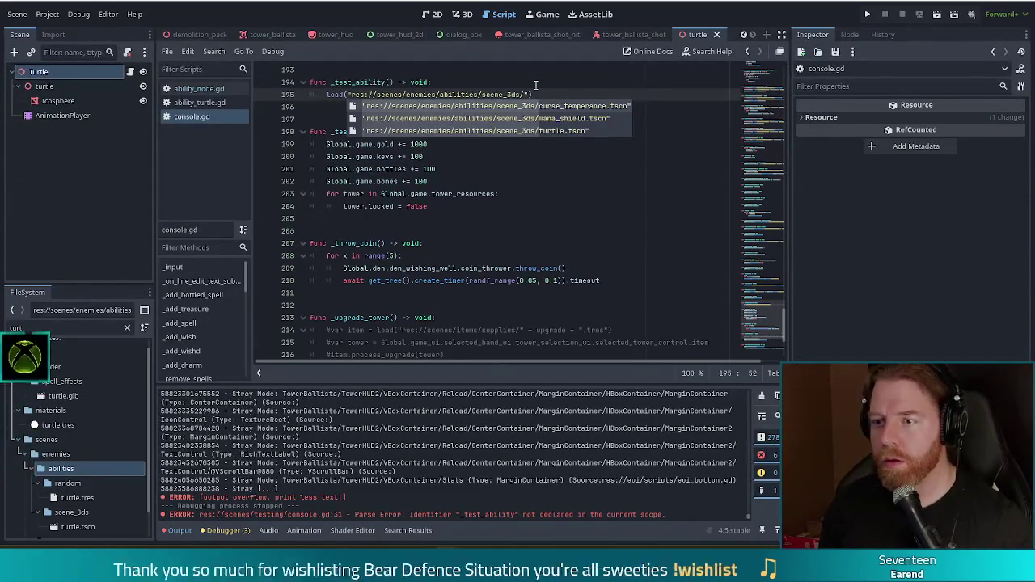
pyautogui.press('Down')
pyautogui.press('Down')
pyautogui.press('Return')
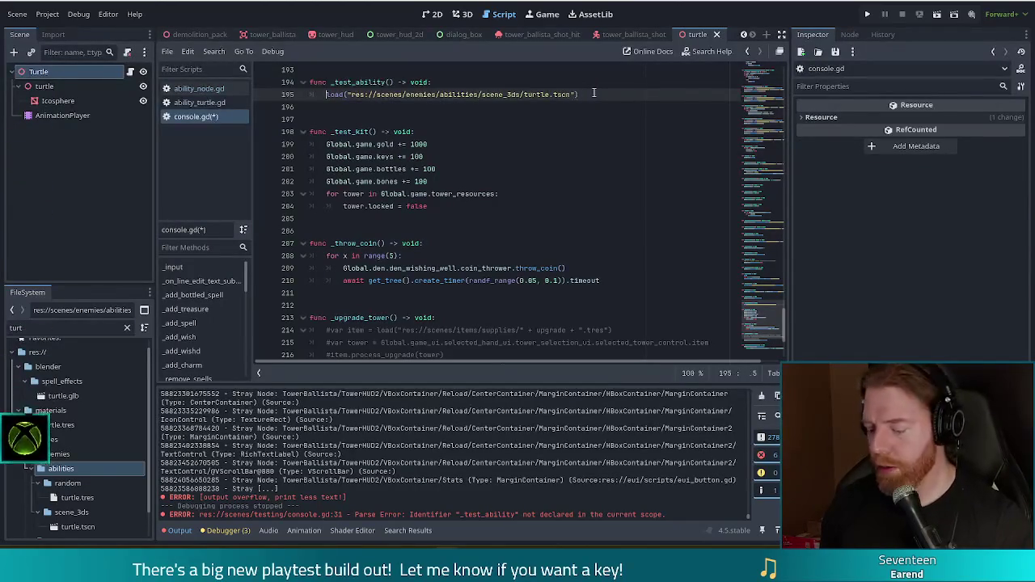
# Turn the line into var a = load(...).instantiate() and start a new line.
pyautogui.press('Home')
pyautogui.write('var ')
pyautogui.write('a =')
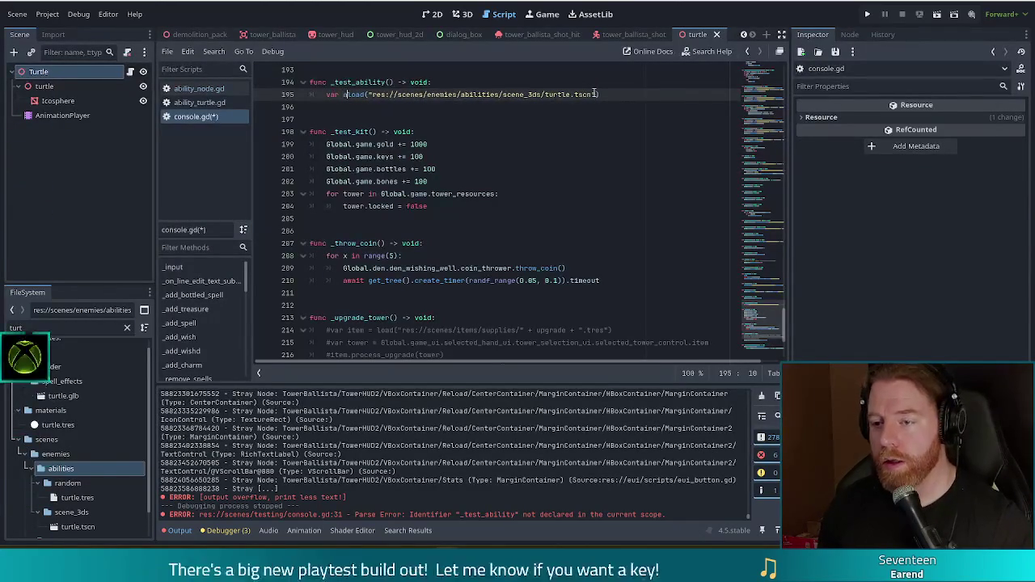
pyautogui.press('End')
pyautogui.write(').')
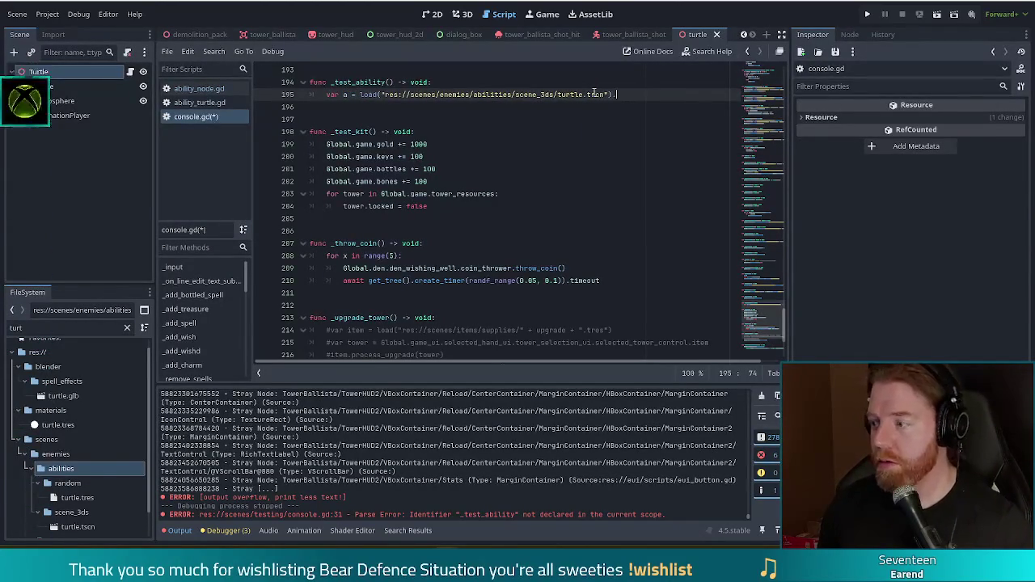
pyautogui.write('in')
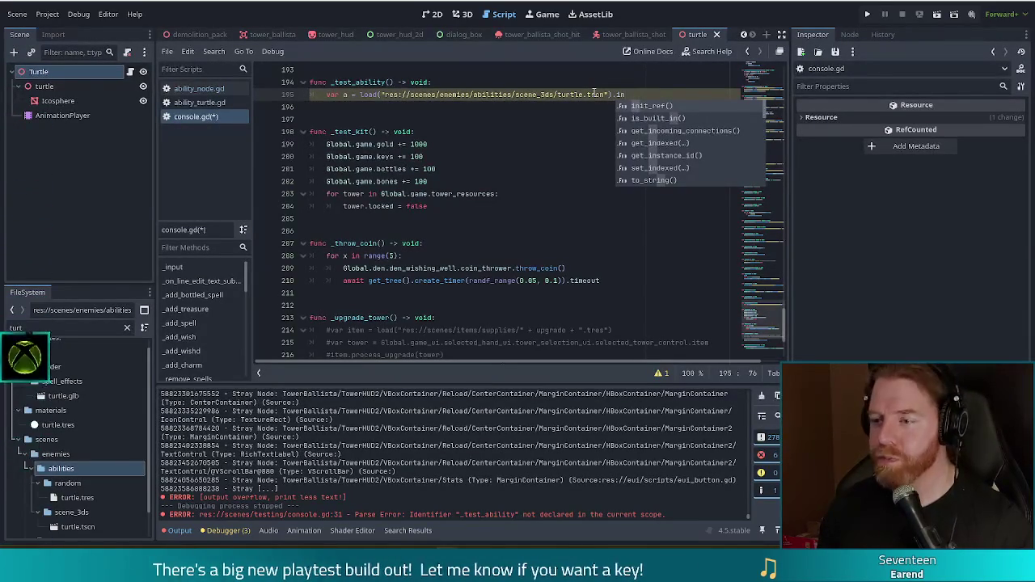
pyautogui.write('stantiat')
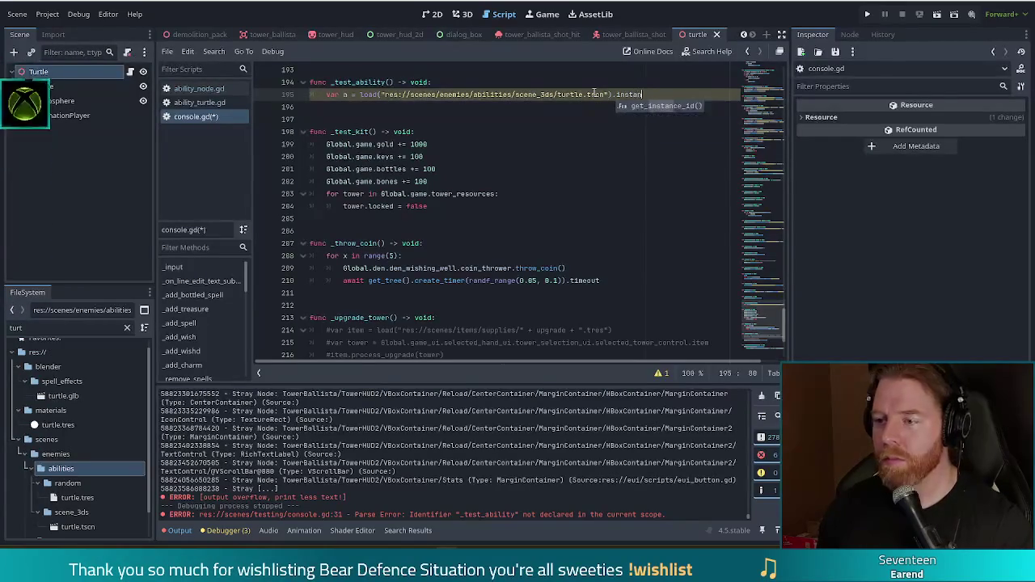
pyautogui.write('e()')
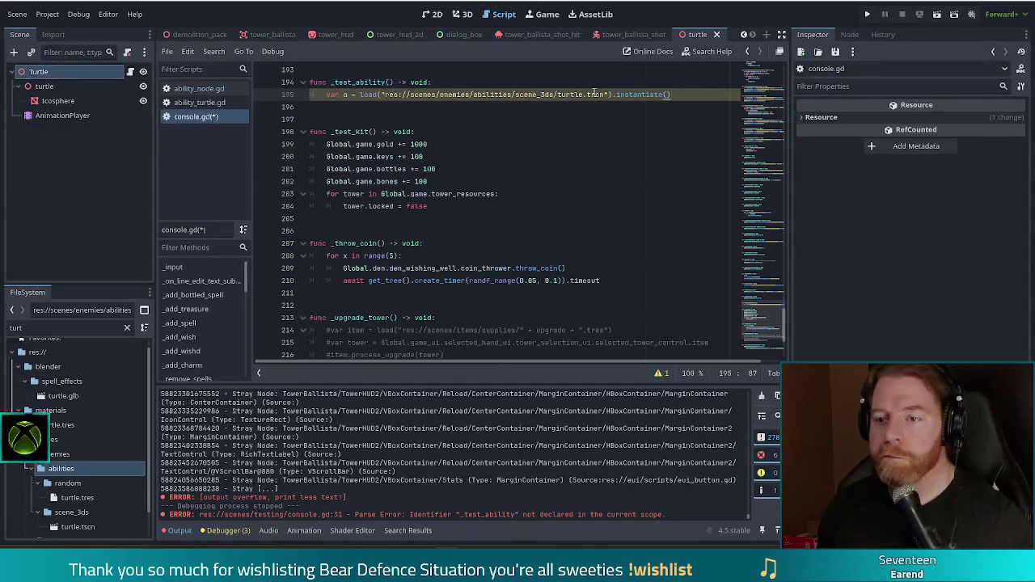
pyautogui.press('Return')
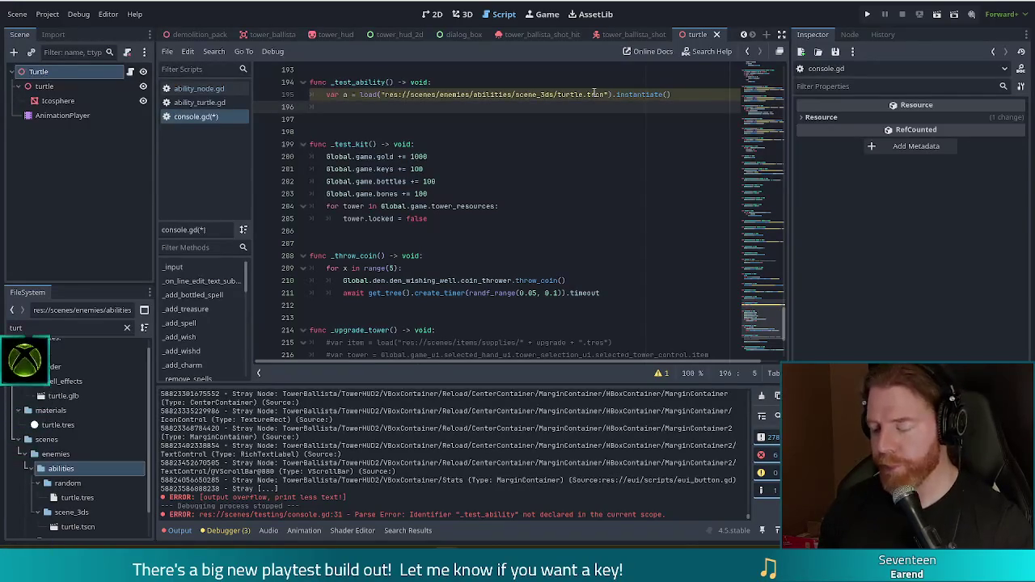
# Add the turtle instance with Global.game.add_child(a).
pyautogui.write('Global.game.add')
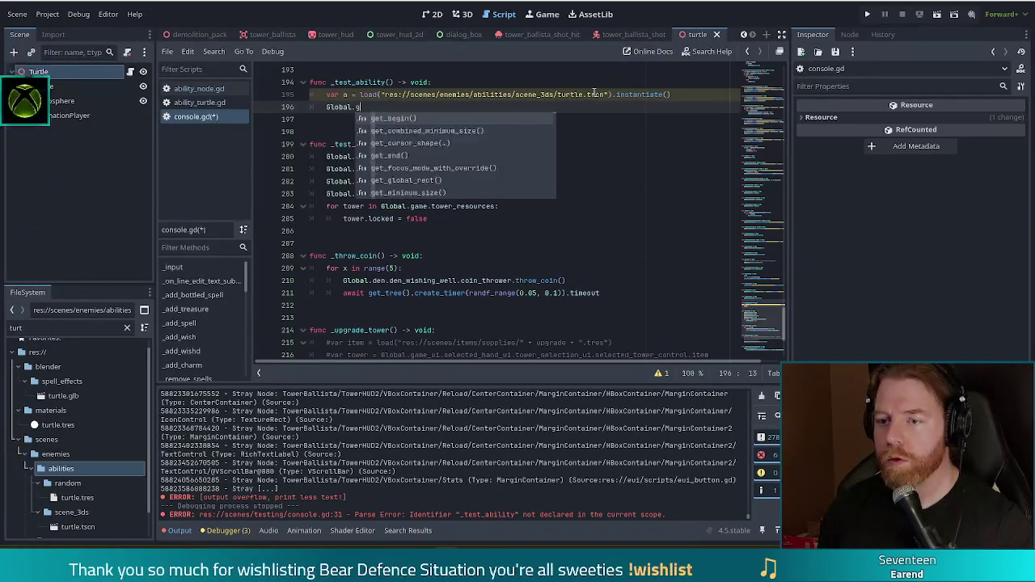
pyautogui.press('Down')
pyautogui.press('Down')
pyautogui.press('Down')
pyautogui.press('Return')
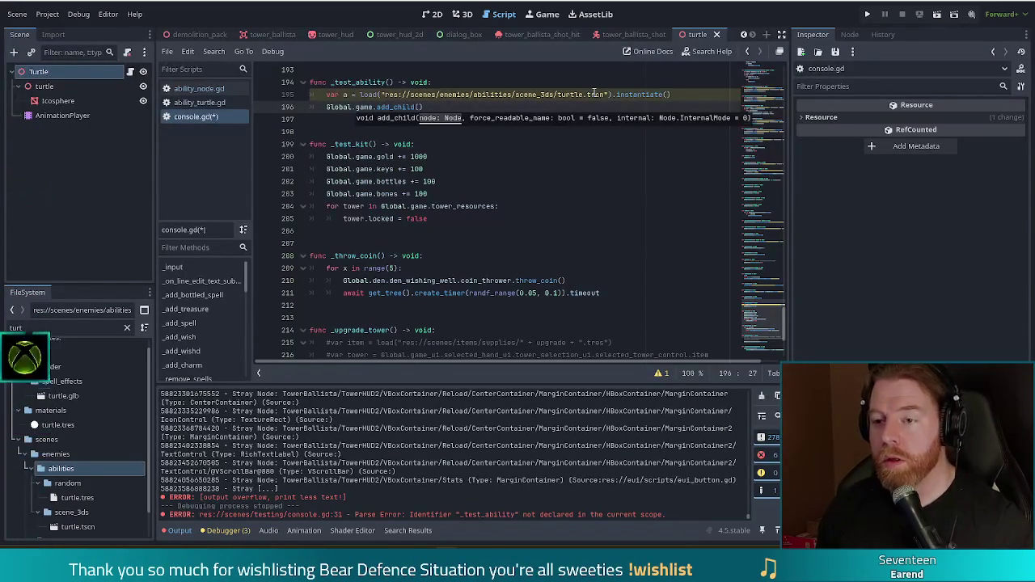
pyautogui.write('a')
pyautogui.press('Right')
pyautogui.press('Return')
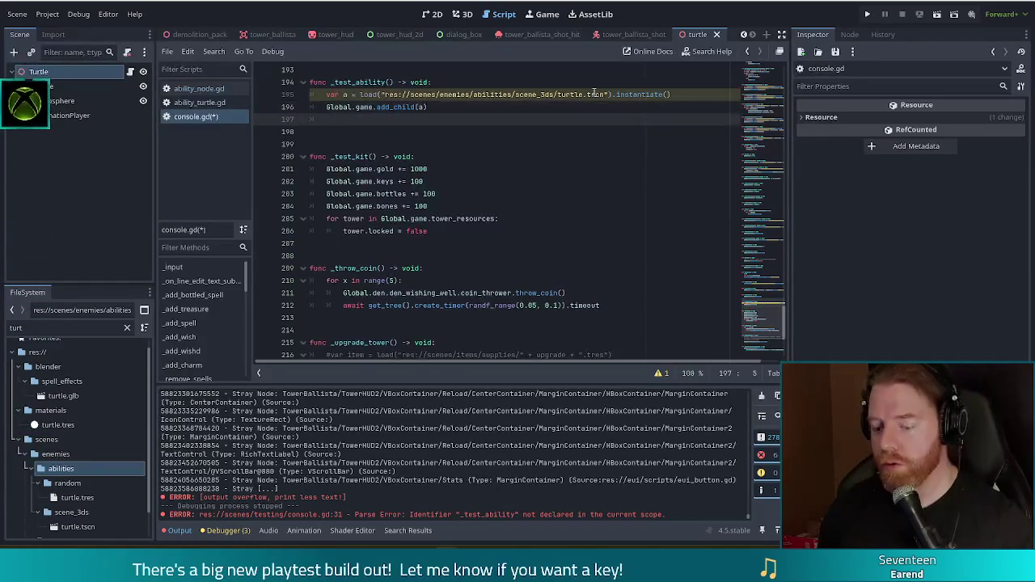
# Set a.global_position to Vector3(25, 2, -25) and begin a new line.
pyautogui.write('a.global')
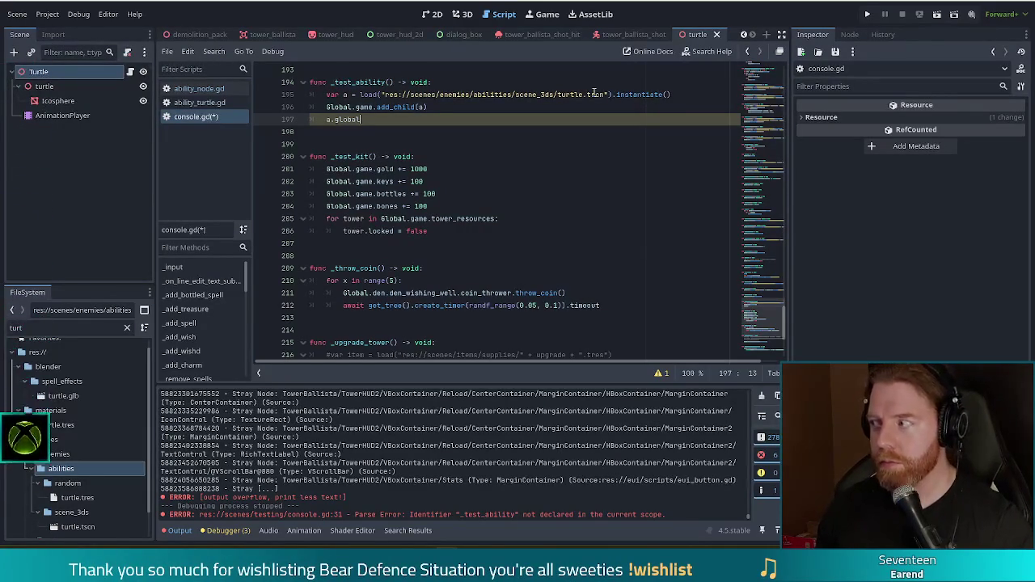
pyautogui.write('_position')
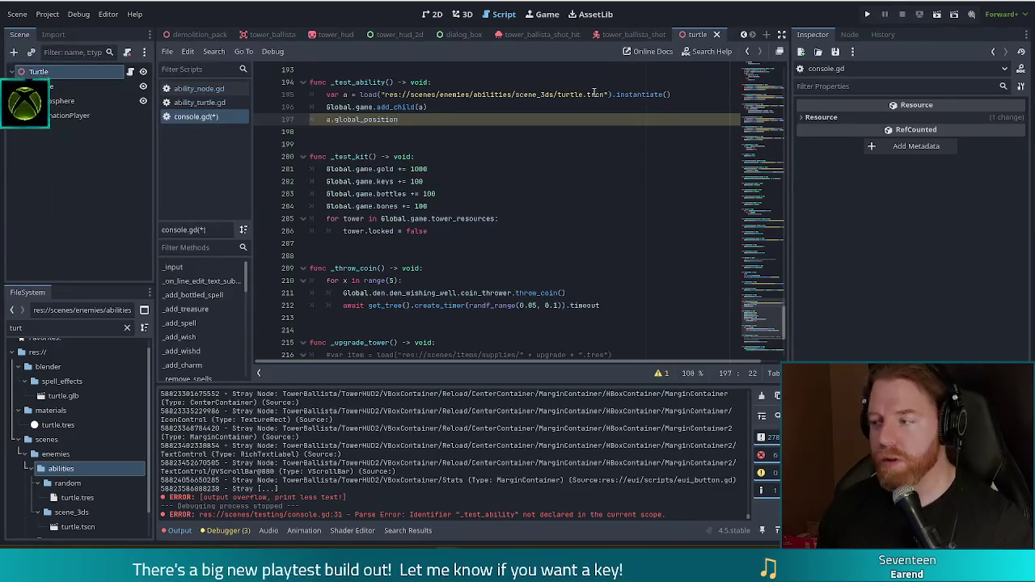
pyautogui.write(' = Vect')
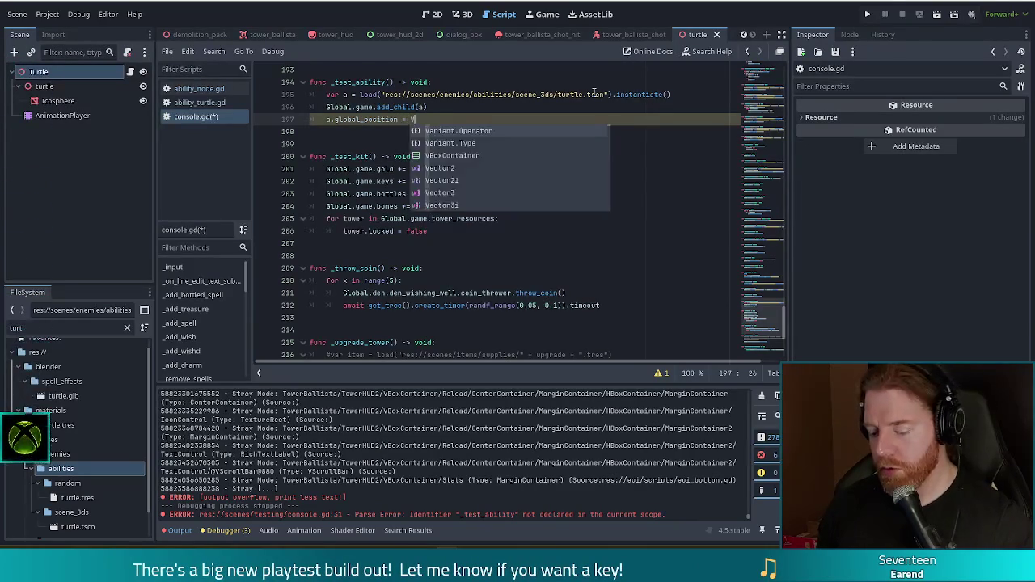
pyautogui.press('Down')
pyautogui.press('Down')
pyautogui.press('Return')
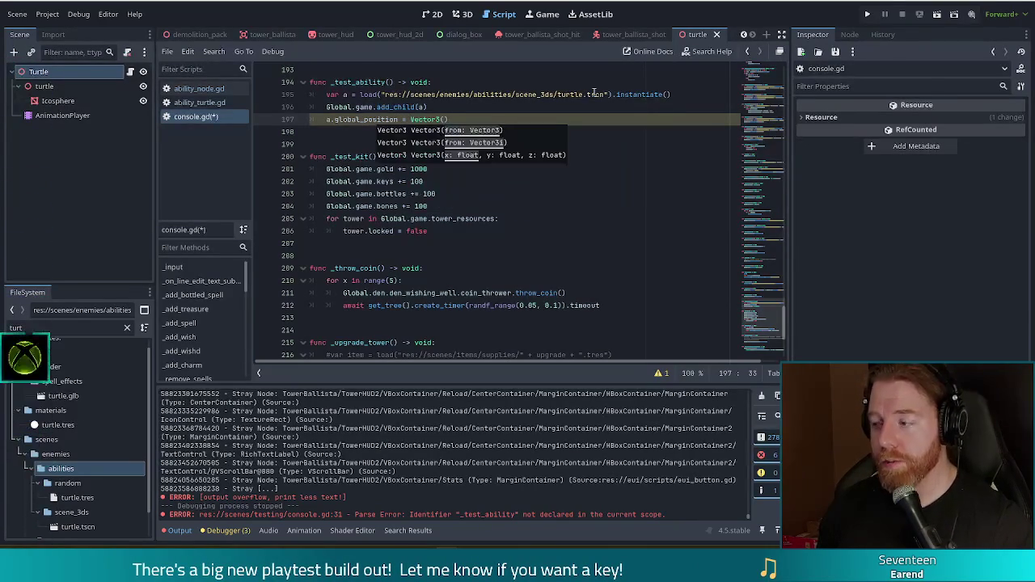
pyautogui.write('10, 2 ')
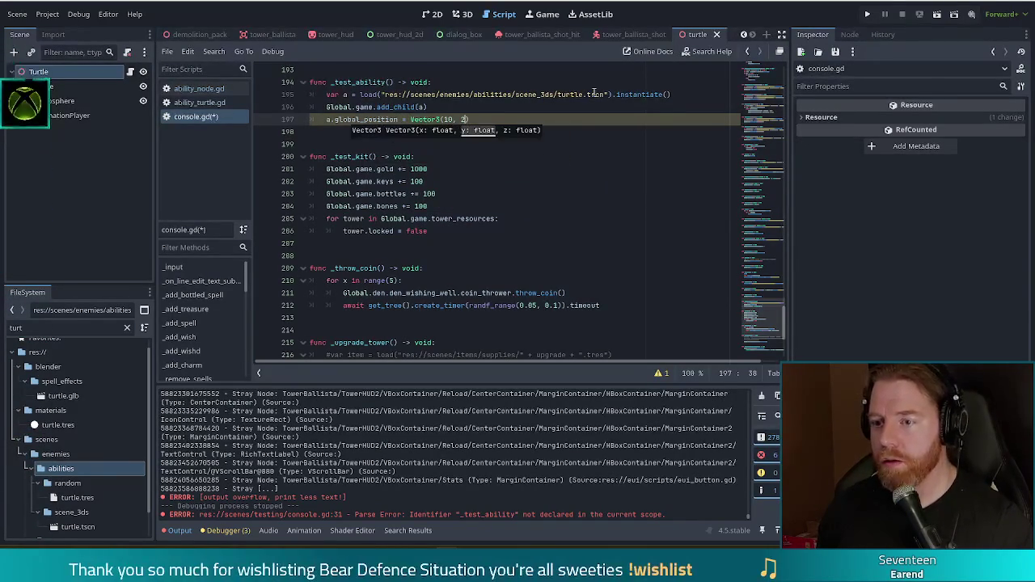
pyautogui.write('10')
pyautogui.press('BackSpace')
pyautogui.press('BackSpace')
pyautogui.press('BackSpace')
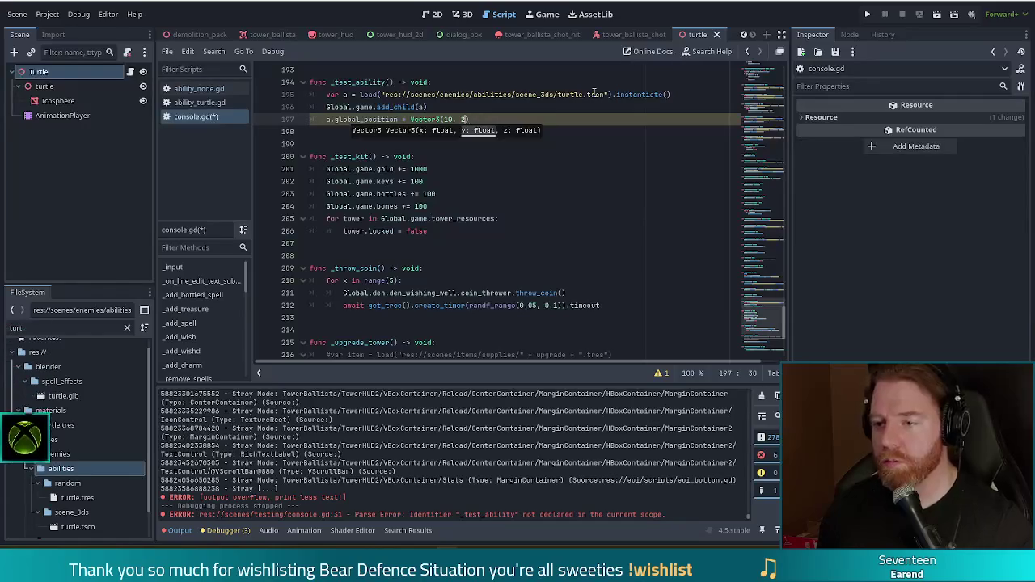
pyautogui.write(', -25')
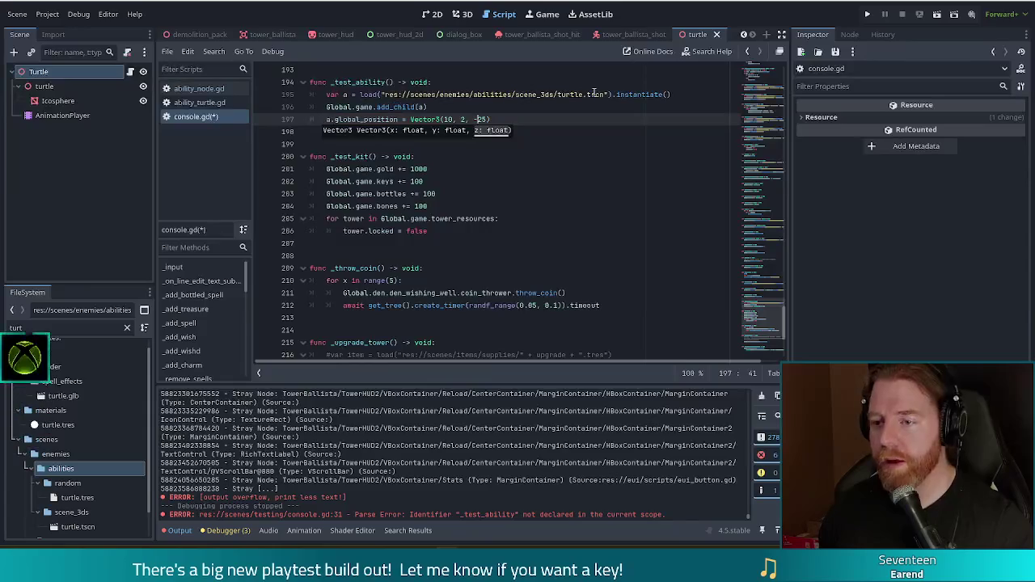
pyautogui.press('Left')
pyautogui.press('Left')
pyautogui.press('Left')
pyautogui.press('BackSpace')
pyautogui.press('BackSpace')
pyautogui.write('25')
pyautogui.press('End')
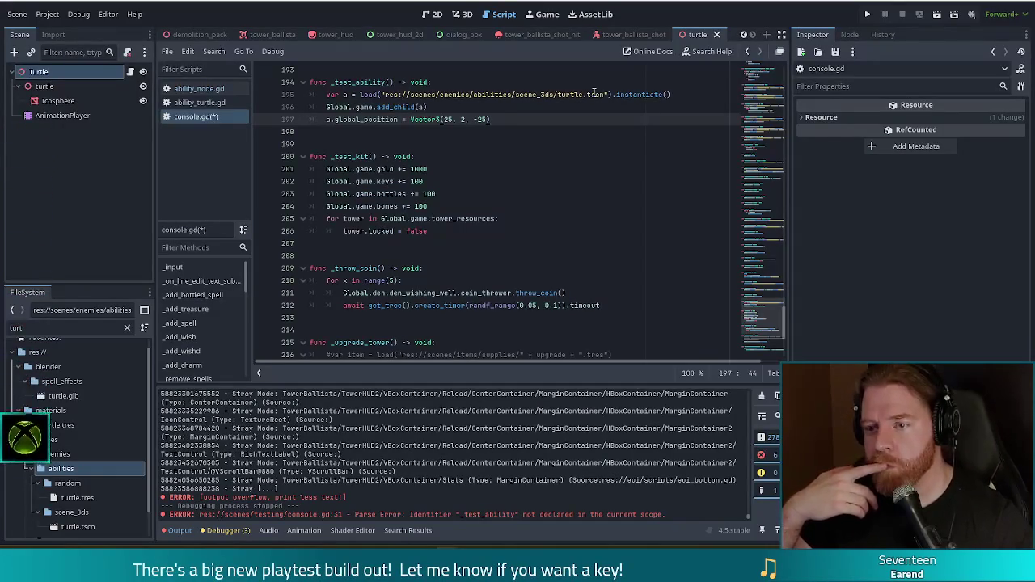
pyautogui.press('Return')
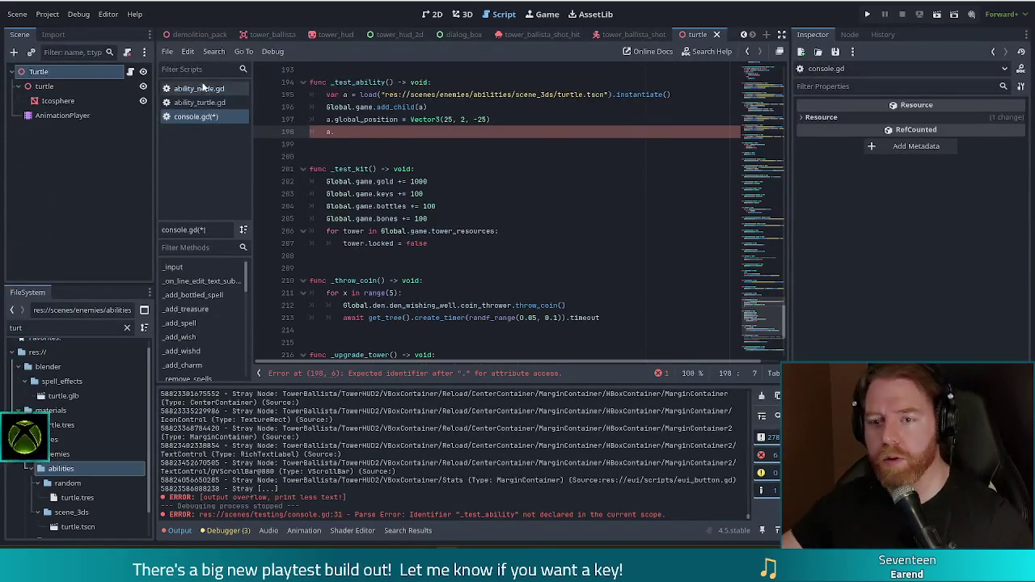
# Open ability_node.gd, try commenting out _physics_process, then undo it.
pyautogui.click(198, 88)
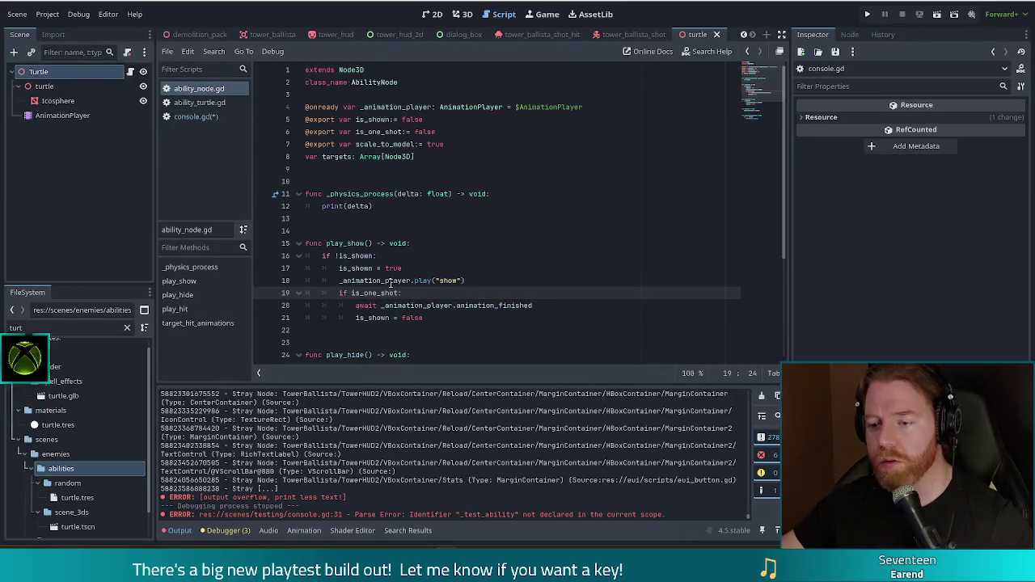
pyautogui.scroll(-3, 559, 182)
pyautogui.moveTo(558, 183); pyautogui.dragTo(542, 189)
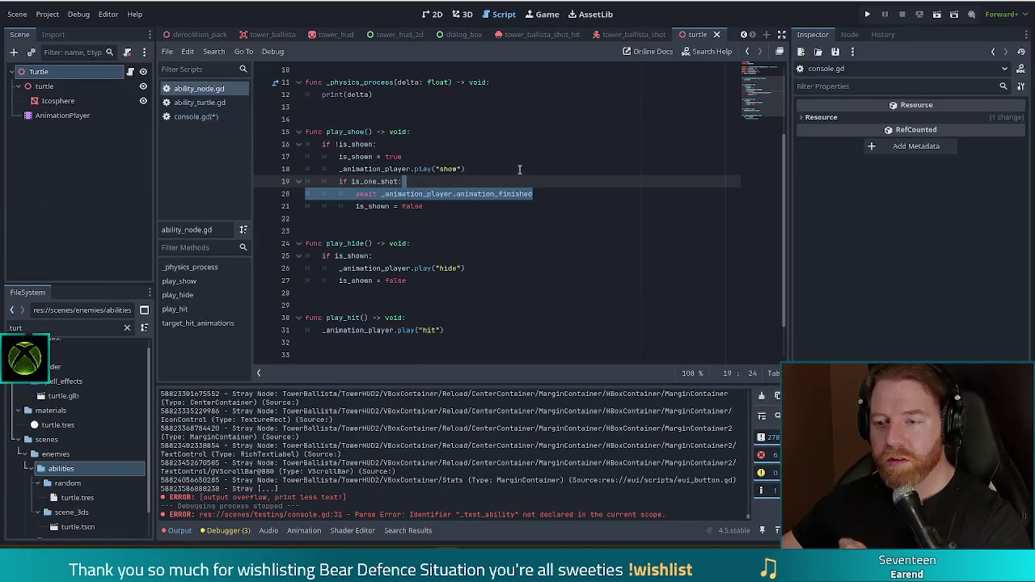
pyautogui.moveTo(343, 83); pyautogui.dragTo(345, 94)
pyautogui.hotkey('ctrl', 'k')
pyautogui.hotkey('ctrl', 's')
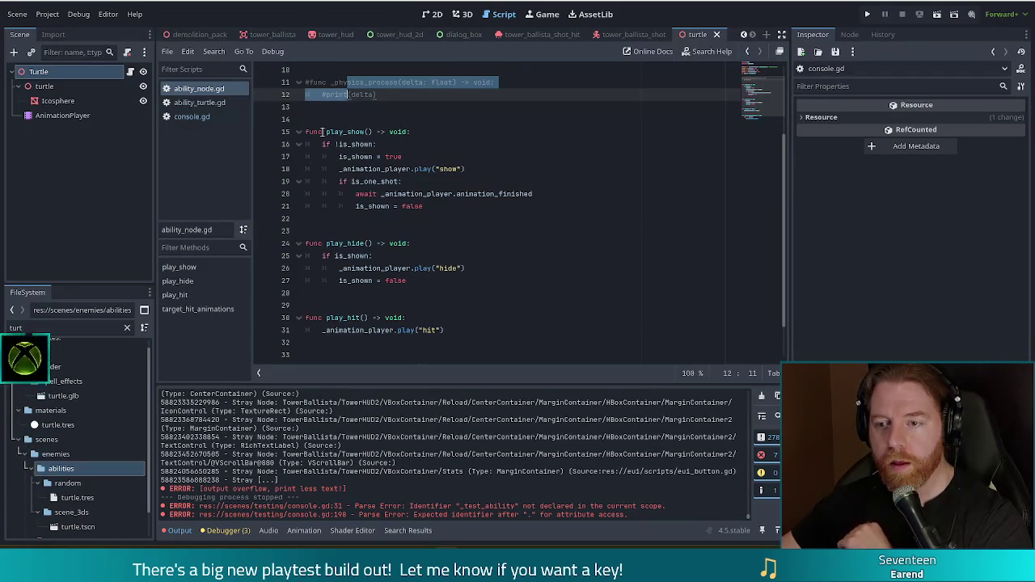
pyautogui.hotkey('ctrl', 'z')
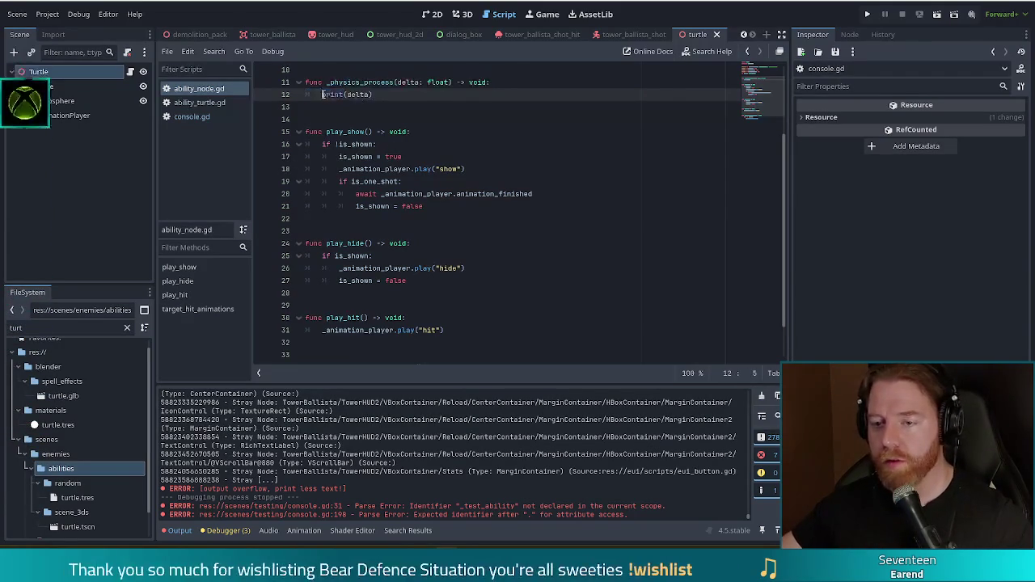
# Add a return atop _physics_process, comment out print(delta), save, and return to console.gd.
pyautogui.press('Return')
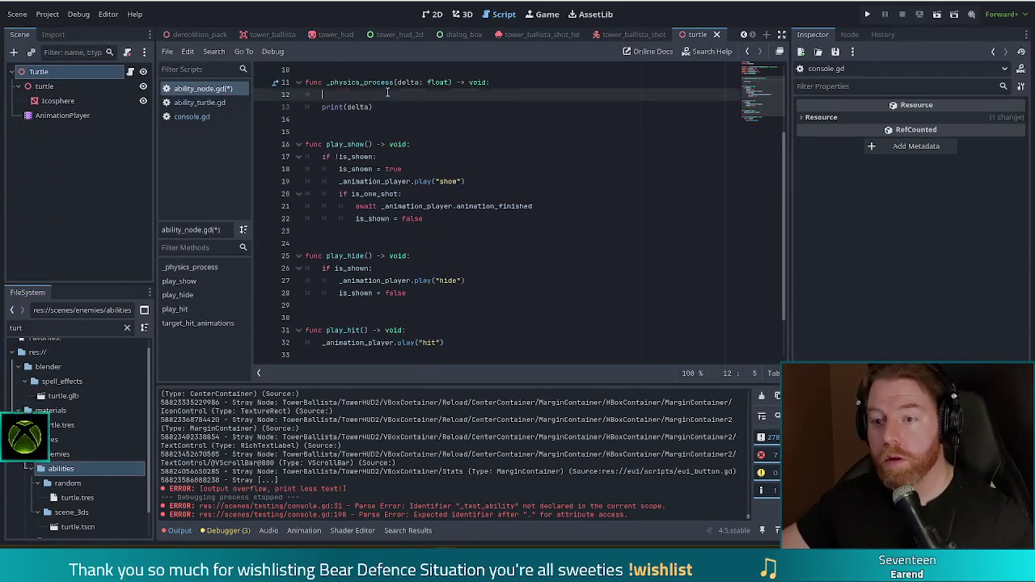
pyautogui.press('Up')
pyautogui.write('n')
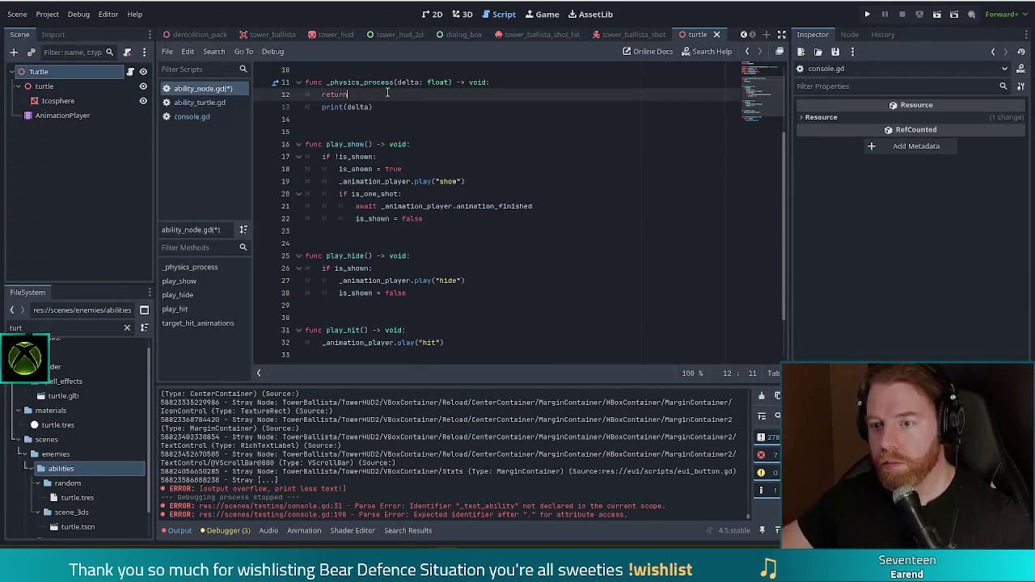
pyautogui.press('Down')
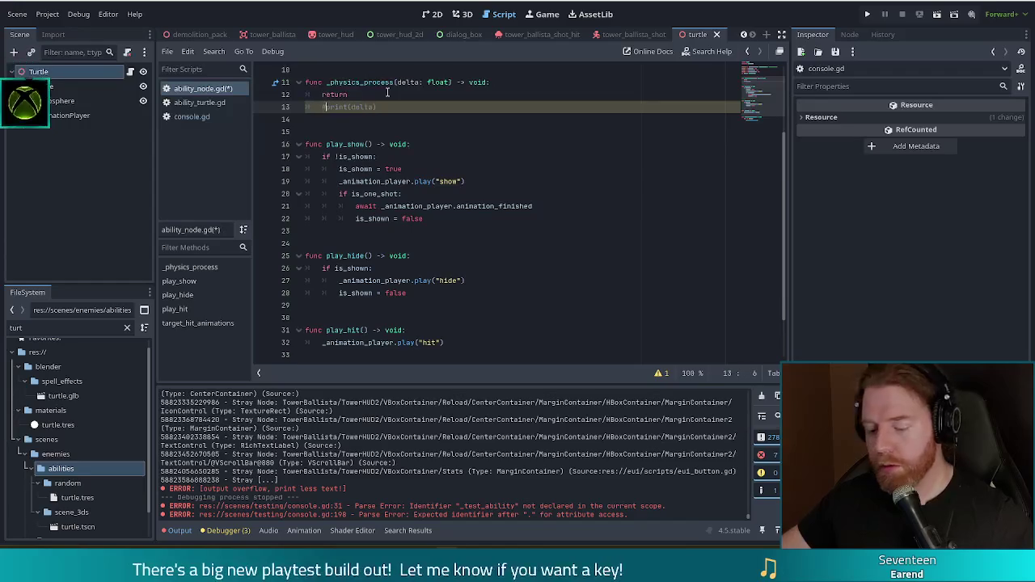
pyautogui.hotkey('ctrl', 'k')
pyautogui.hotkey('ctrl', 's')
pyautogui.click(193, 116)
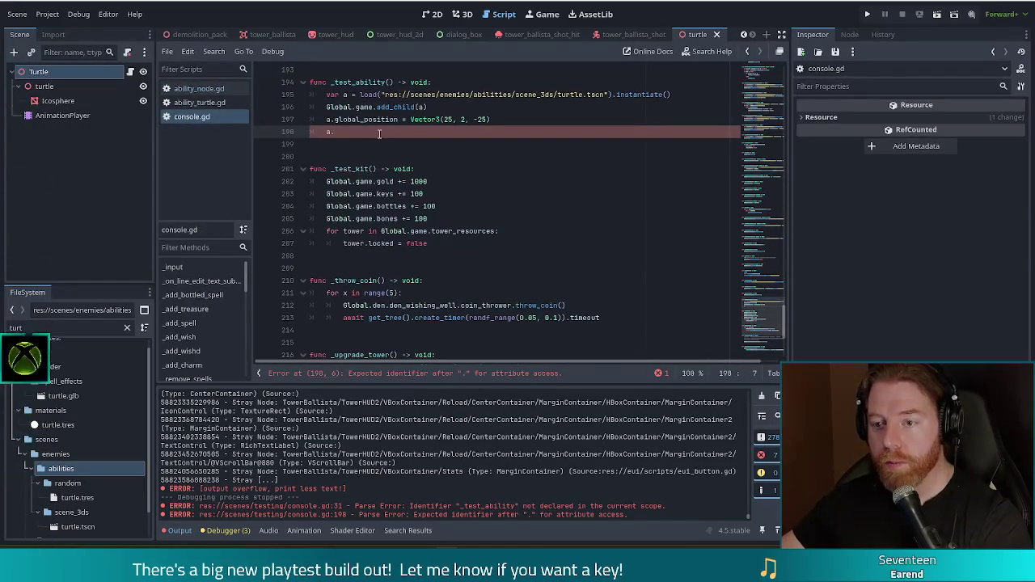
# Add a.play_show() and await get_tree().create_timer(5.0).timeout to _test_ability.
pyautogui.write('play_show()')
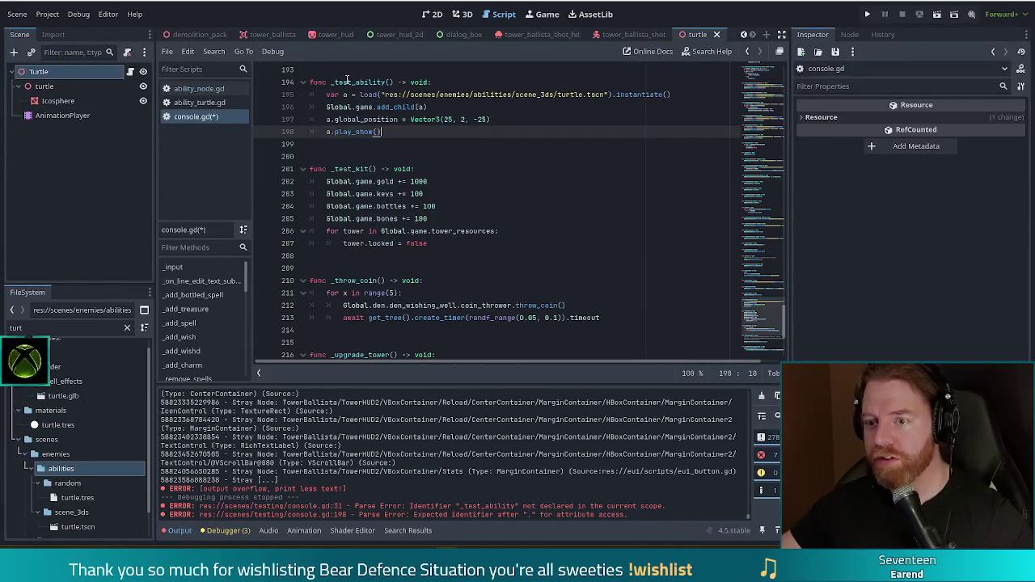
pyautogui.press('Return')
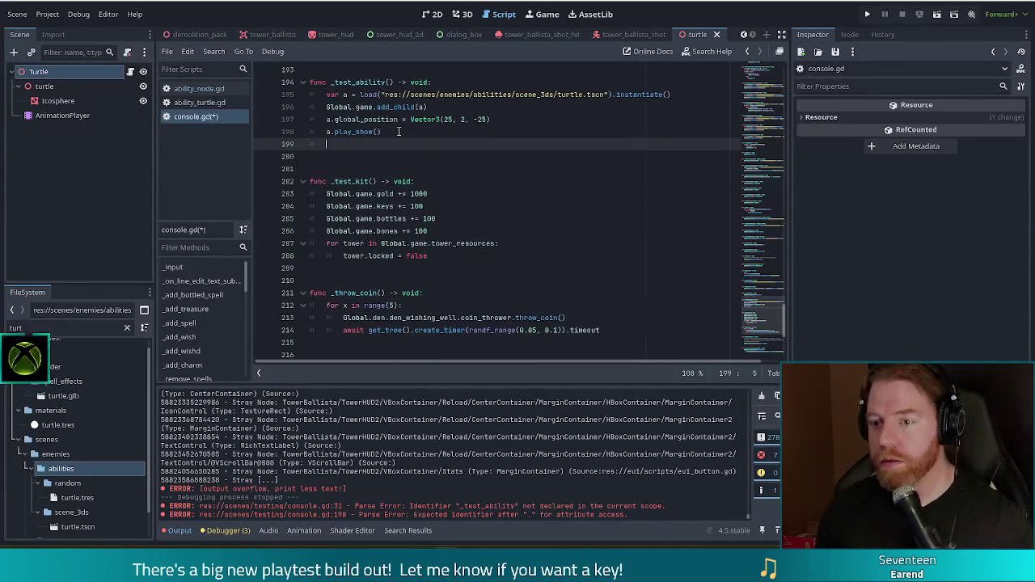
pyautogui.write('await c')
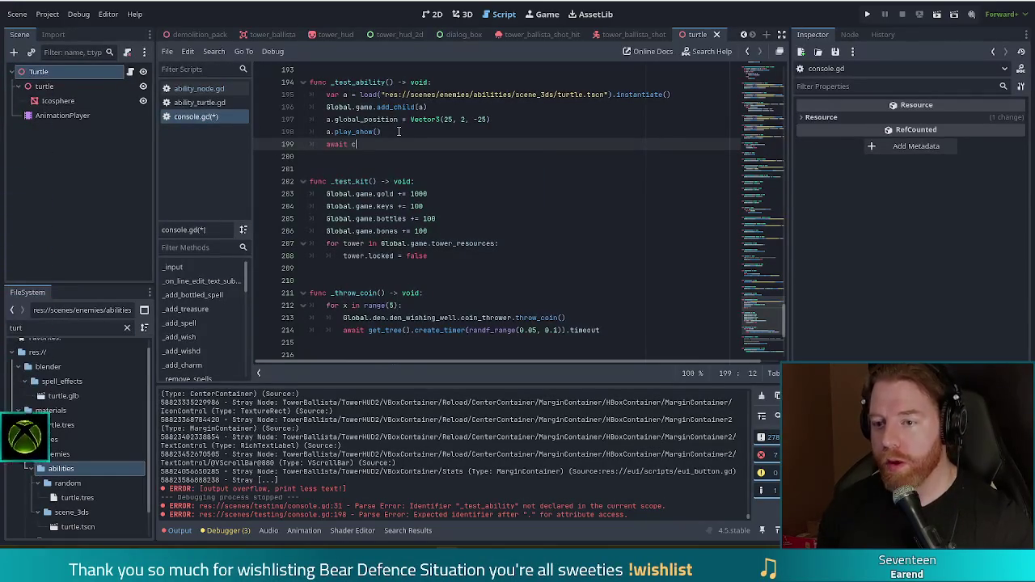
pyautogui.write('reate_')
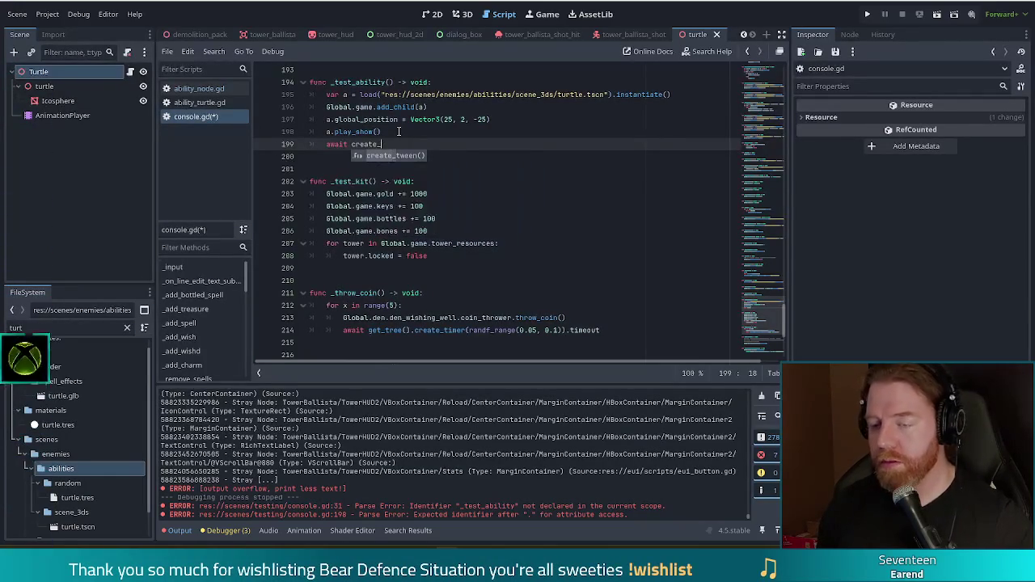
pyautogui.press('BackSpace')
pyautogui.press('BackSpace')
pyautogui.press('BackSpace')
pyautogui.write('get')
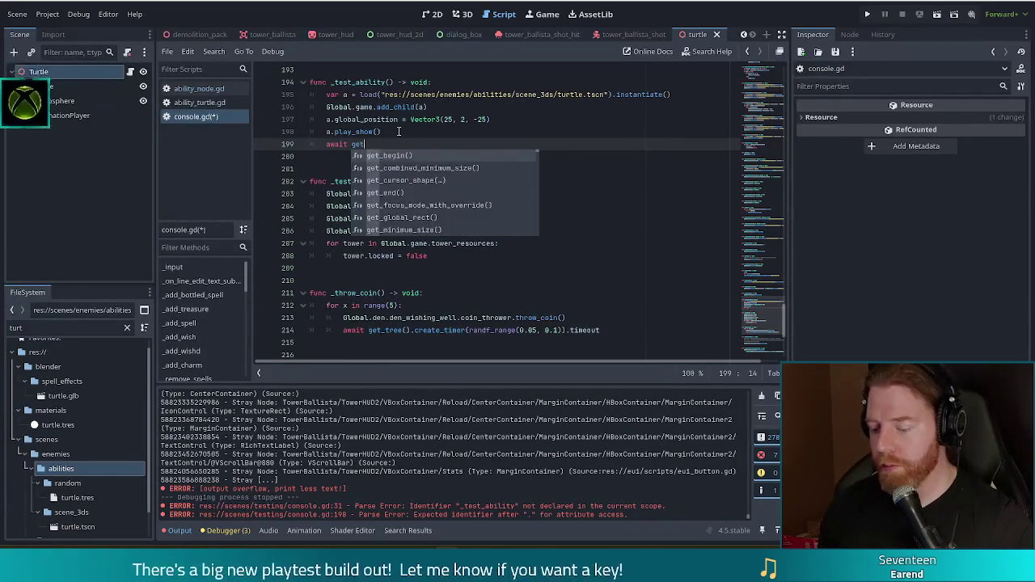
pyautogui.write('_tree')
pyautogui.press('Return')
pyautogui.write('.cr')
pyautogui.press('Return')
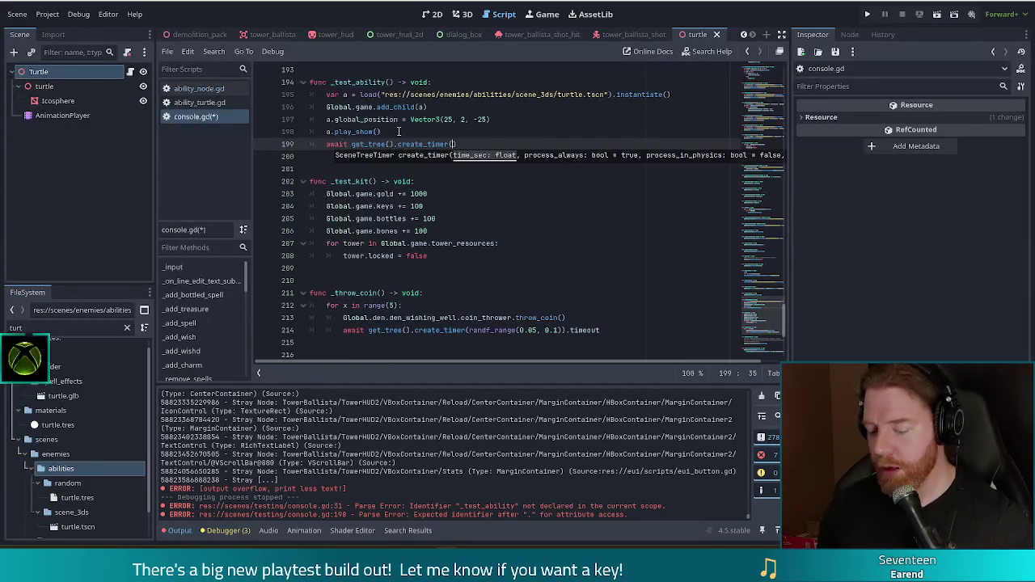
pyautogui.write('.0).')
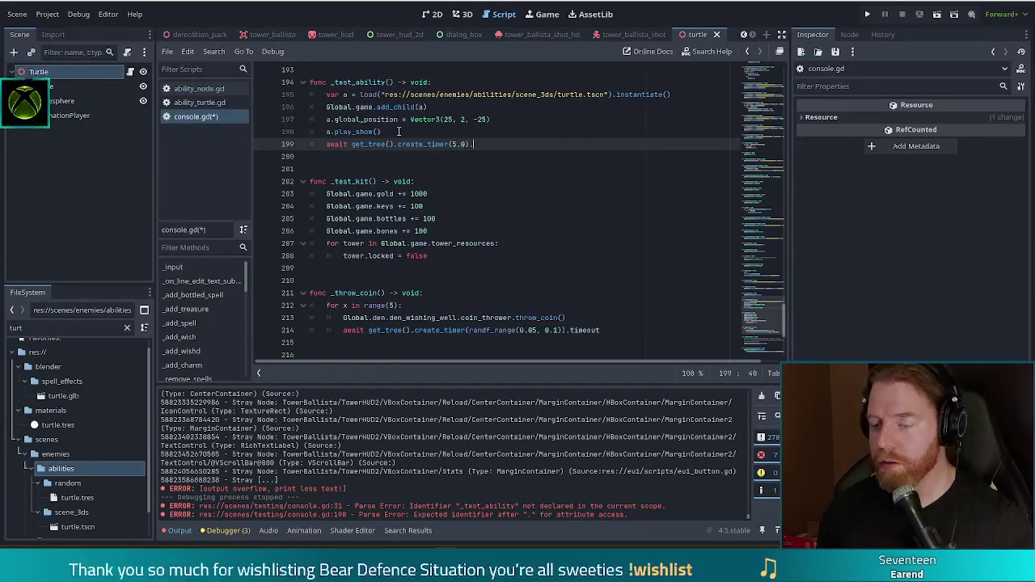
pyautogui.press('Return')
pyautogui.press('Return')
pyautogui.write('a.queue')
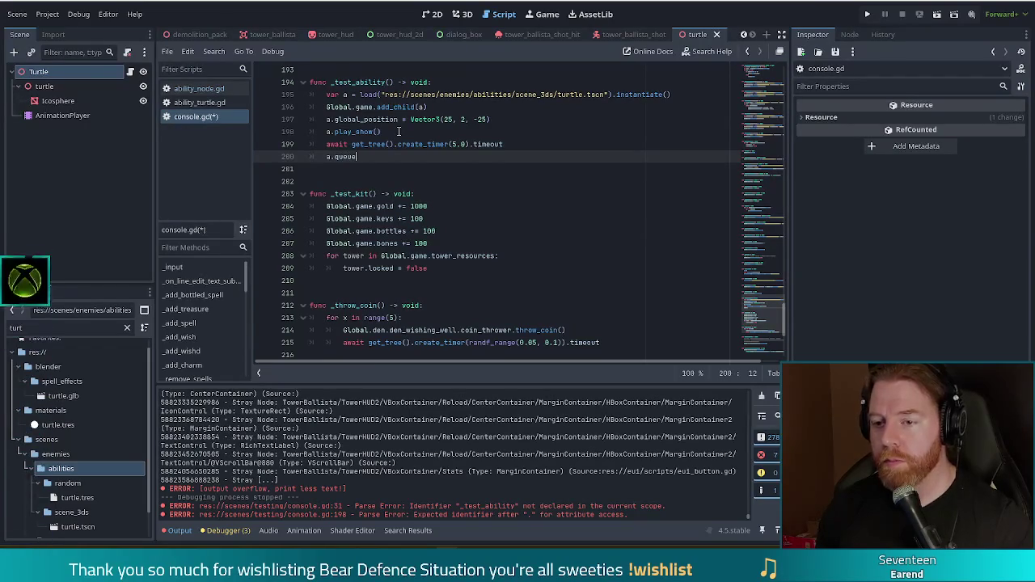
# Free the turtle with a.queue_free(), save console.gd, and launch the project.
pyautogui.write('_free()')
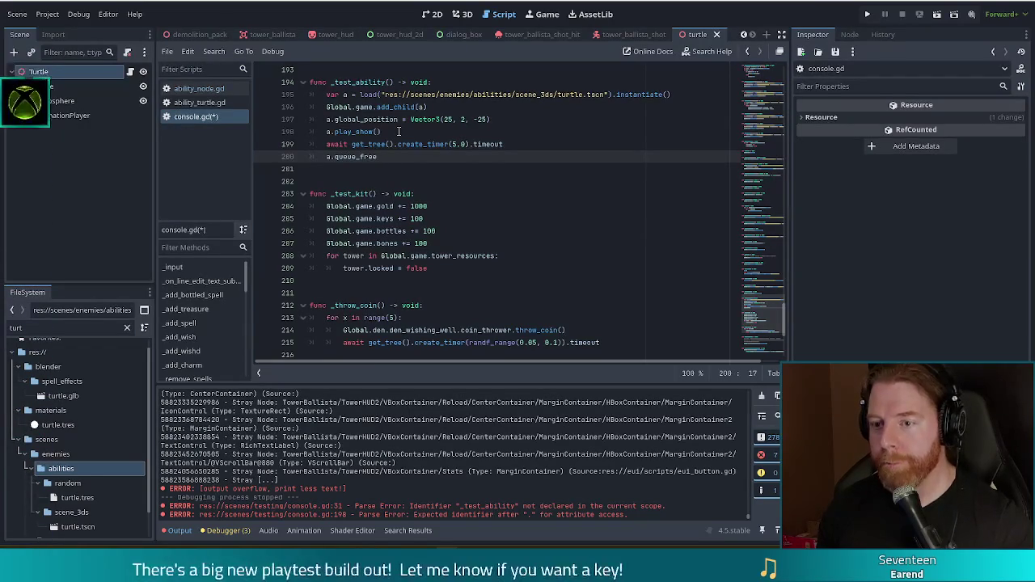
pyautogui.hotkey('ctrl', 's')
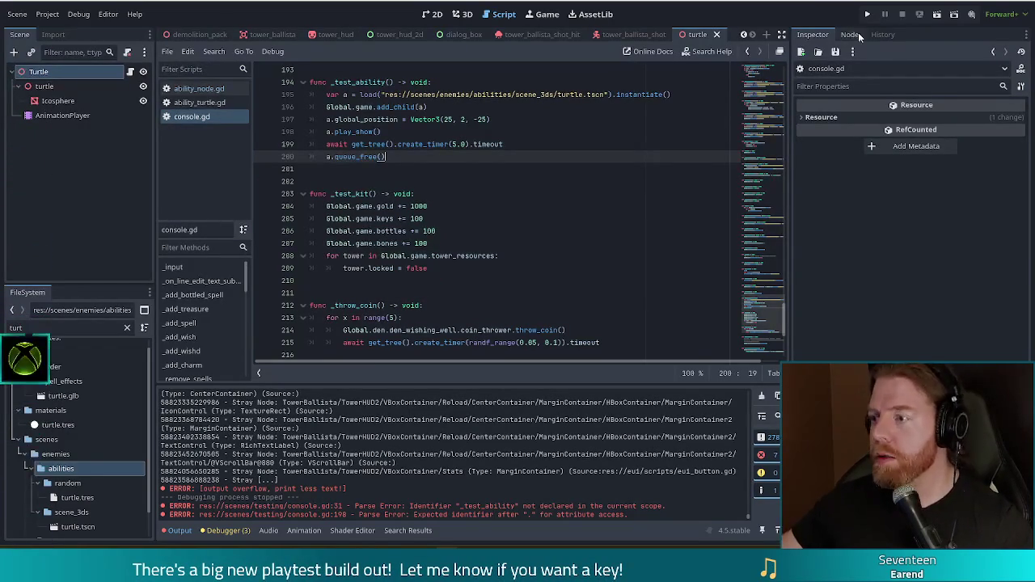
pyautogui.click(866, 14)
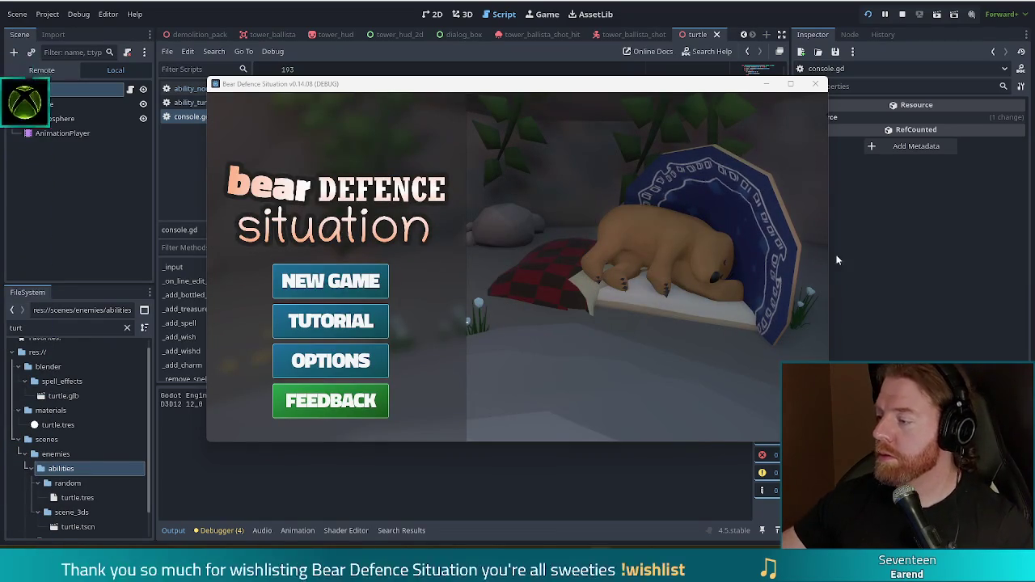
# Start a New Game in the running debug build, then stop the project.
pyautogui.click(324, 295)
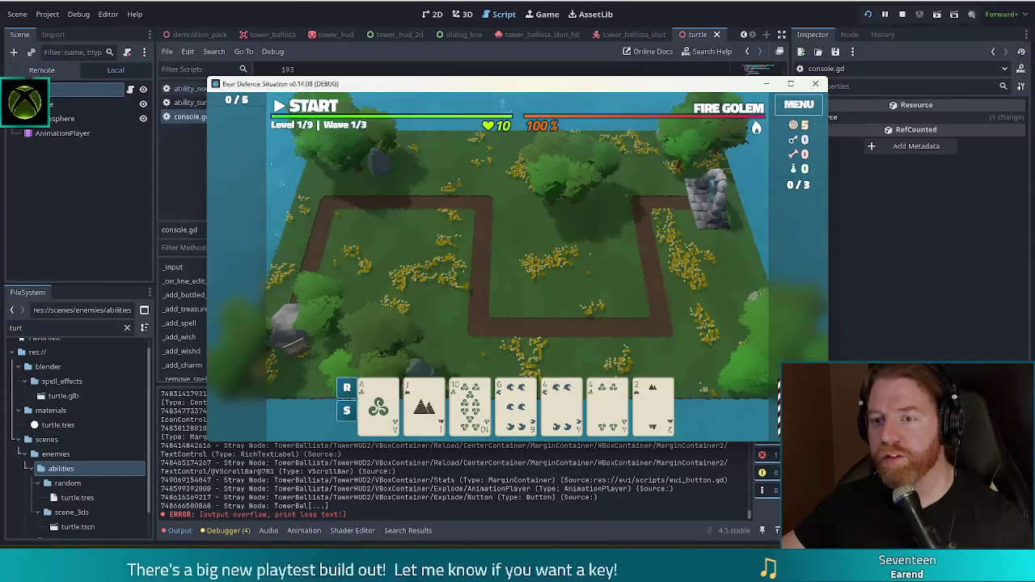
pyautogui.click(149, 142)
pyautogui.click(42, 328)
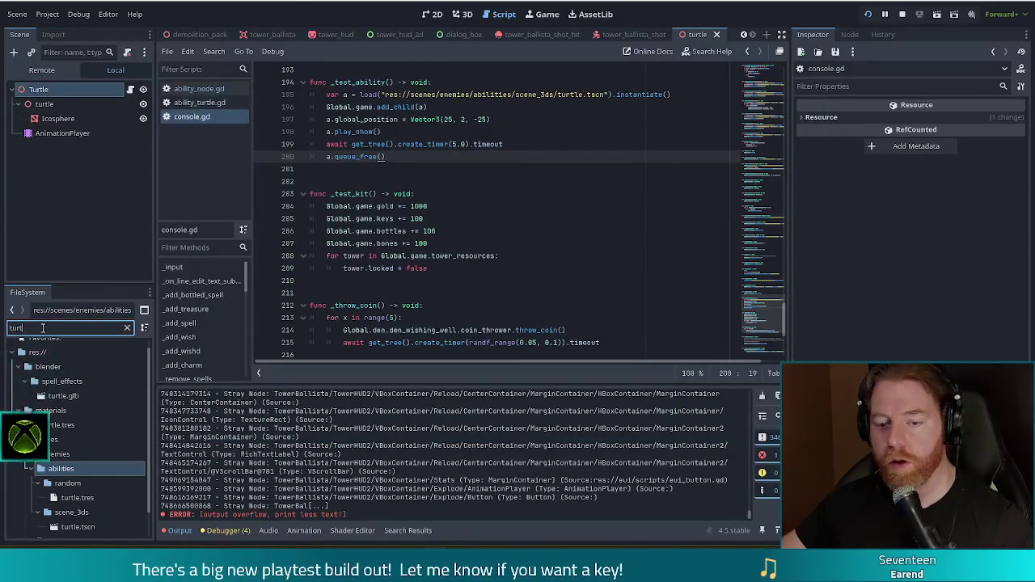
# Open game.gd, append 'change lives with this here' to the lives-setter TODO, and save.
pyautogui.write('game')
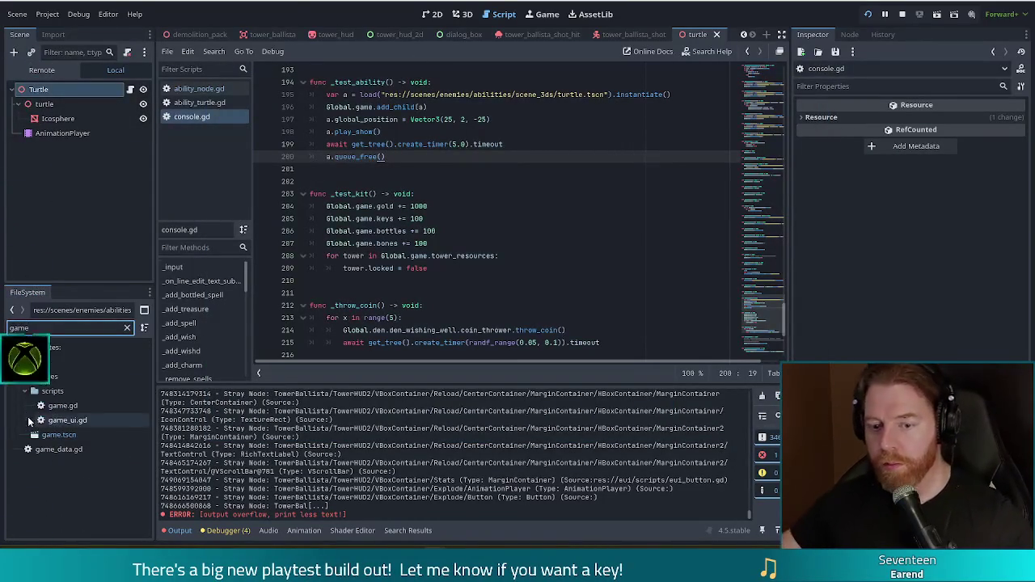
pyautogui.click(62, 406)
pyautogui.doubleClick(62, 407)
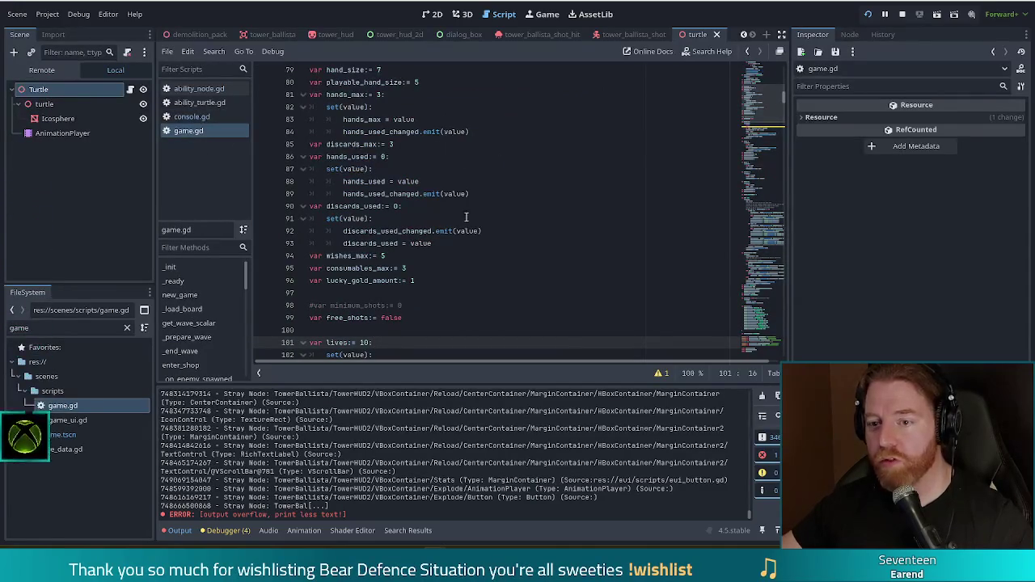
pyautogui.scroll(-2, 409, 305)
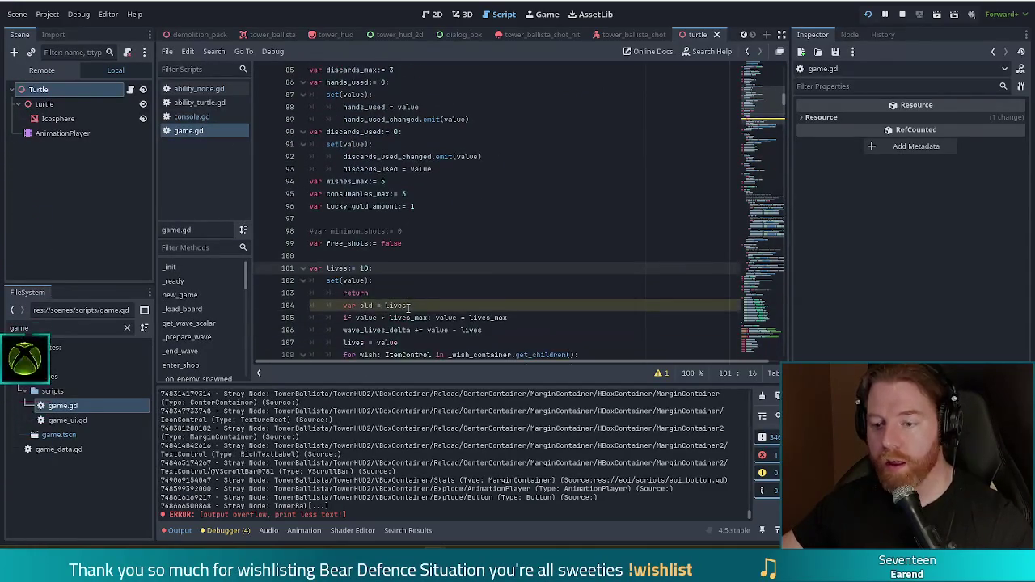
pyautogui.scroll(-4, 413, 145)
pyautogui.click(413, 144)
pyautogui.write("#TODO you can't")
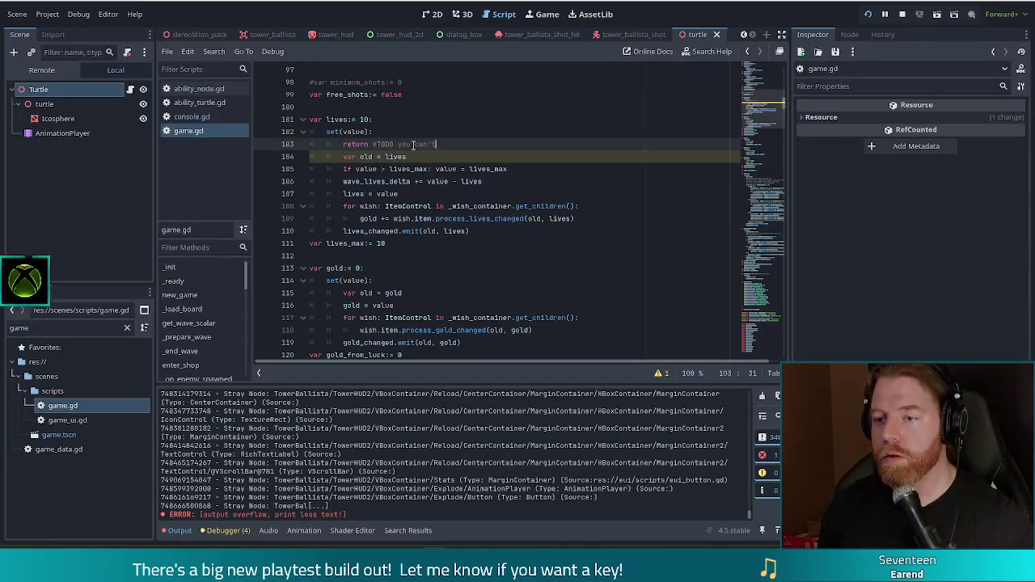
pyautogui.write('change lives with this here')
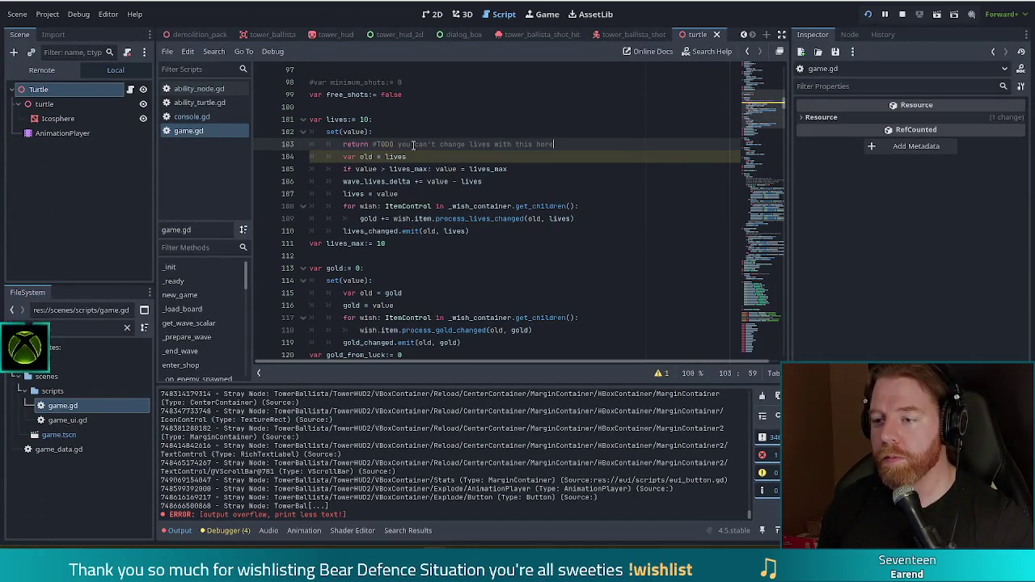
pyautogui.hotkey('ctrl', 's')
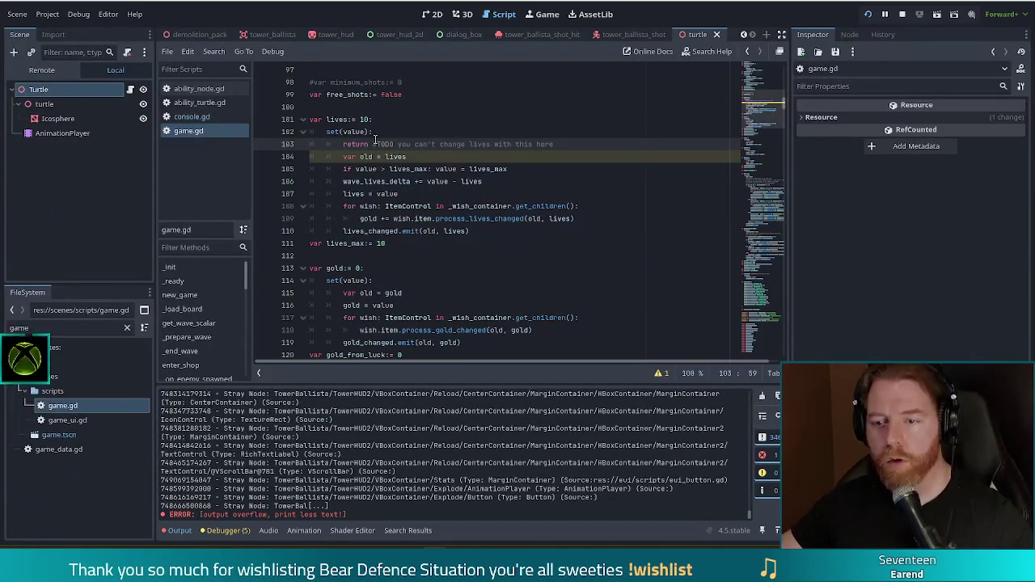
# Search game.gd for 'print' and go to the print_orphan_nodes call on line 22.
pyautogui.hotkey('ctrl', 'f')
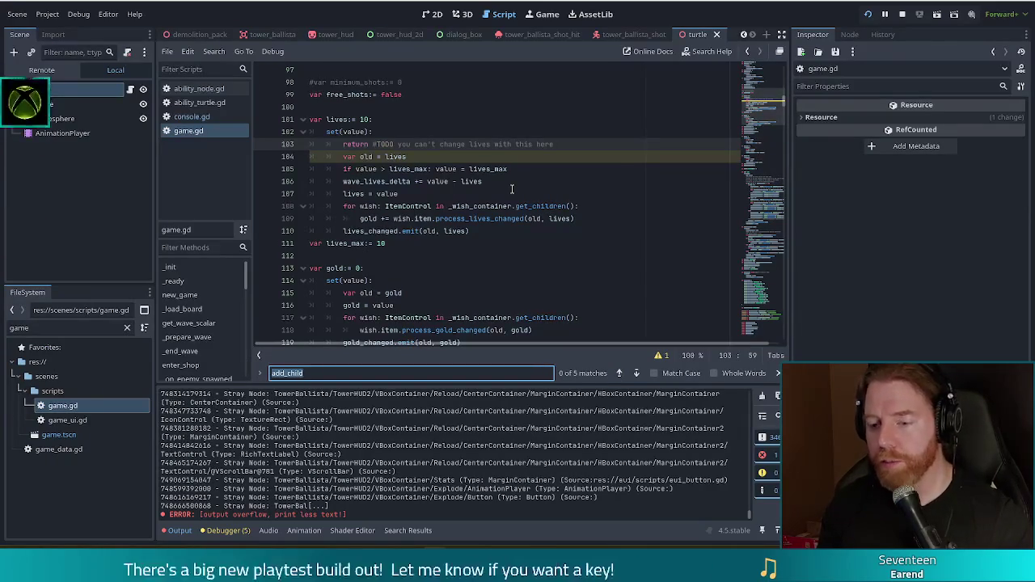
pyautogui.write('print')
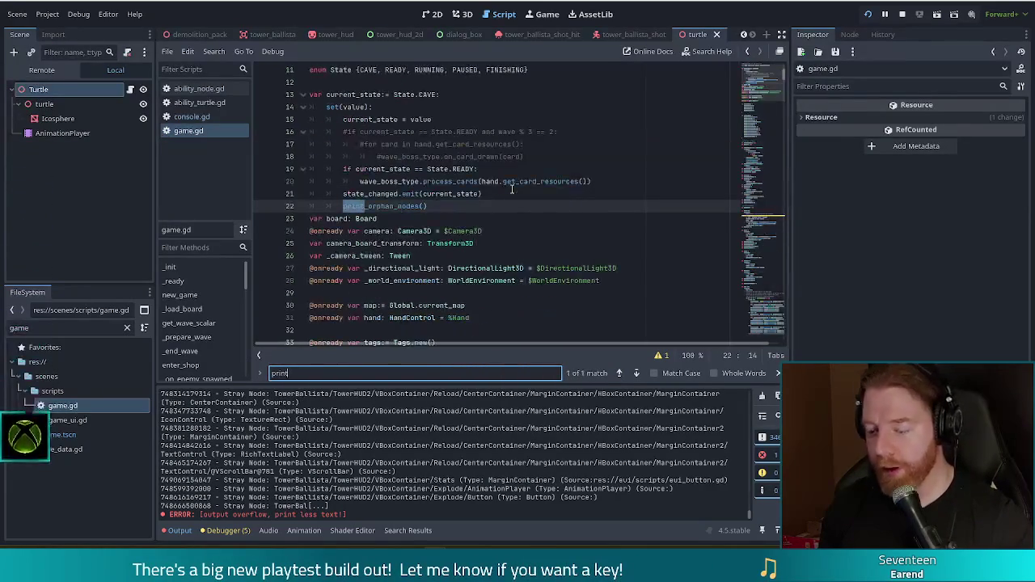
pyautogui.click(348, 206)
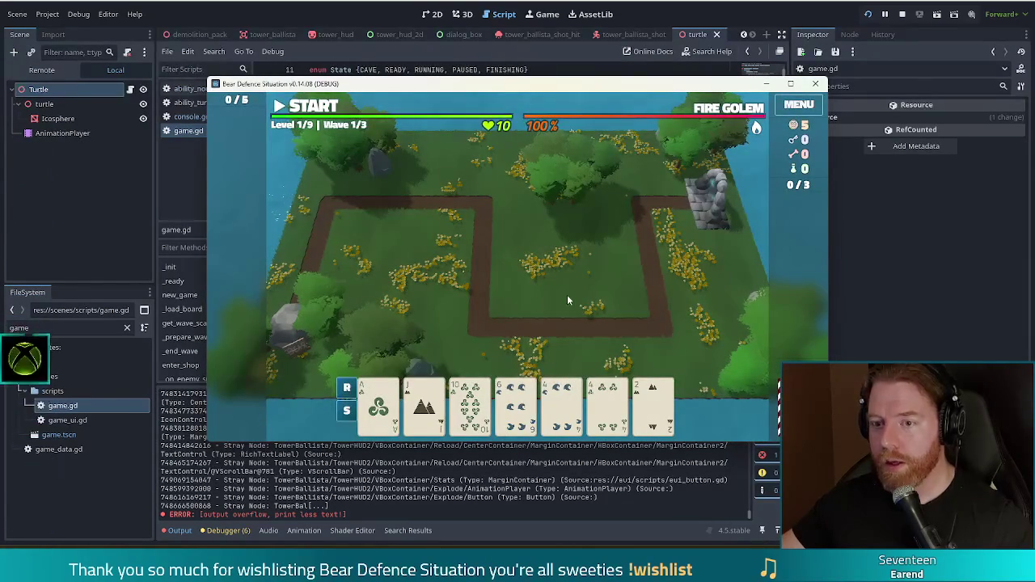
# Run test_ability in the game's console to spawn the turtle, then stop the game.
pyautogui.press('`')
pyautogui.write('test_ability')
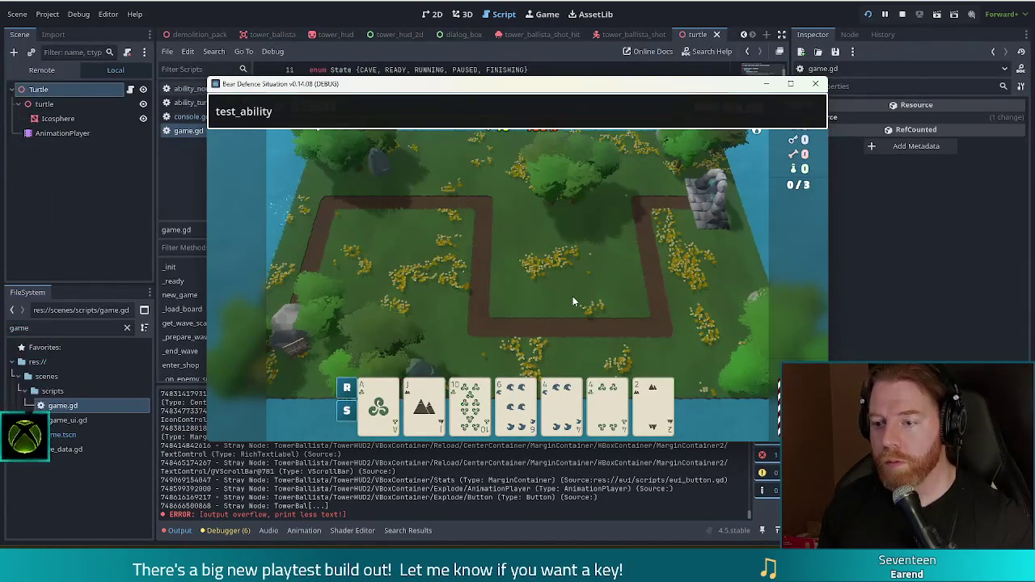
pyautogui.press('Return')
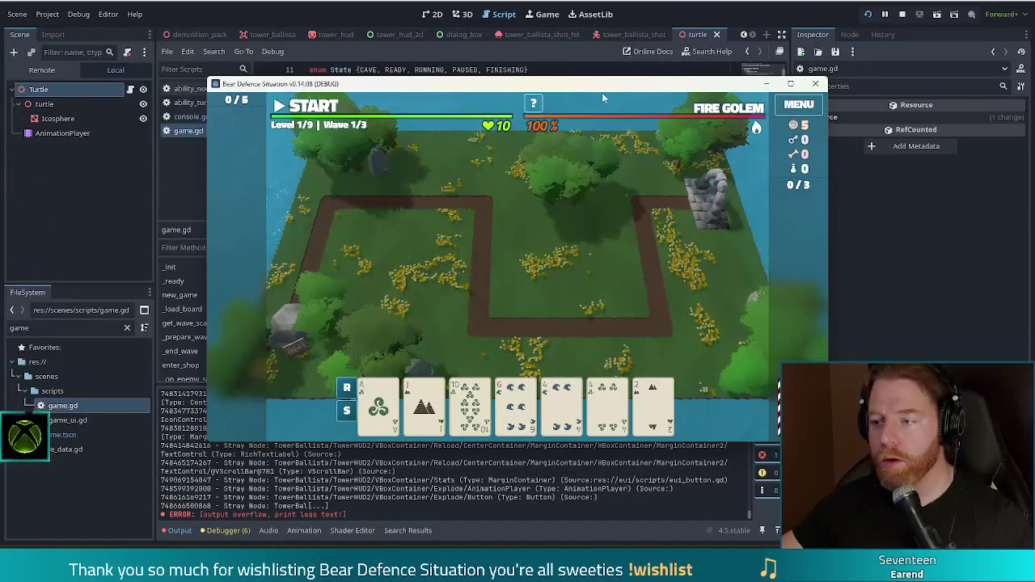
pyautogui.press('F8')
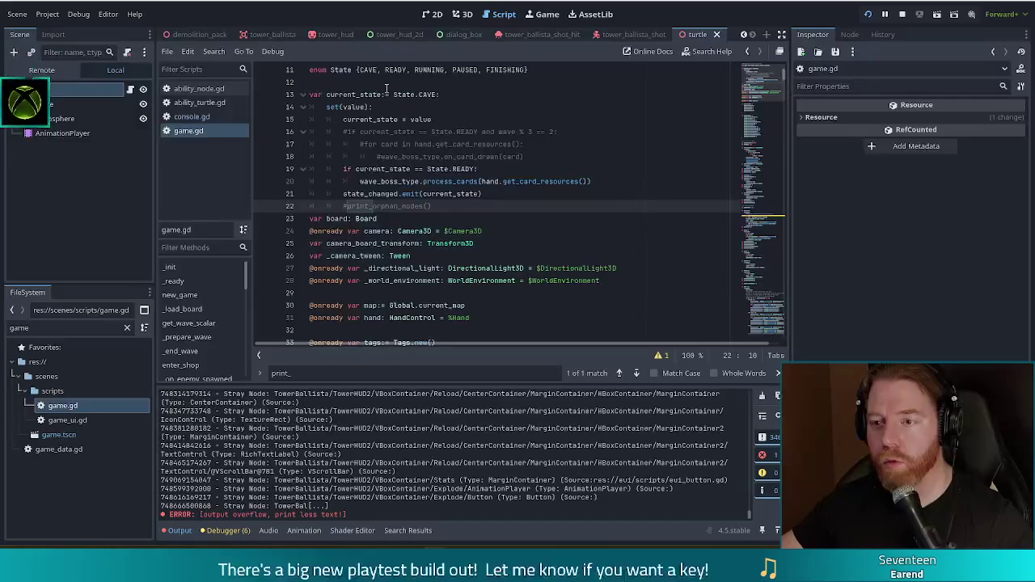
# Change the turtle's spawn position in console.gd to Vector3(22, 4, -12).
pyautogui.click(191, 116)
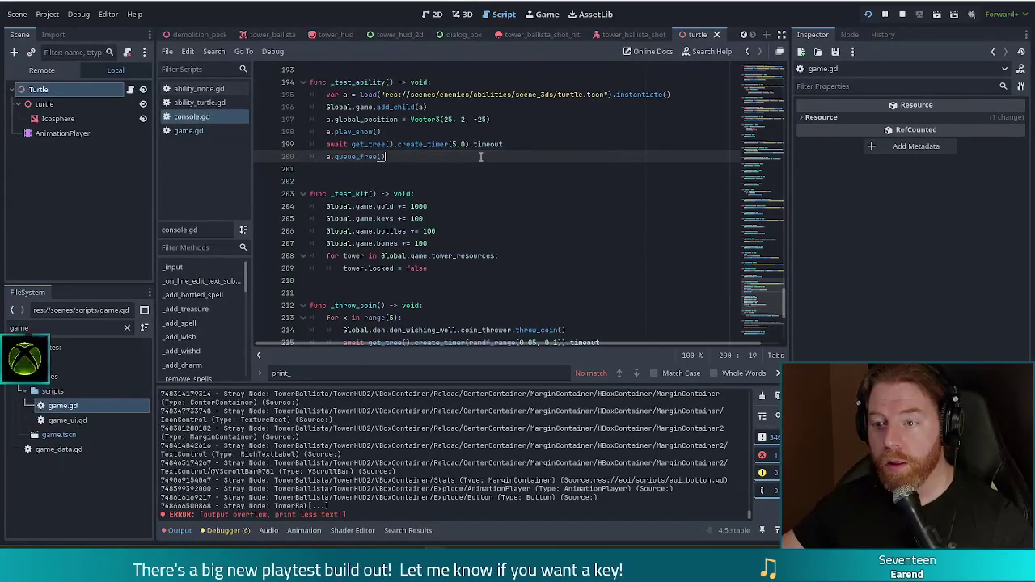
pyautogui.click(579, 121)
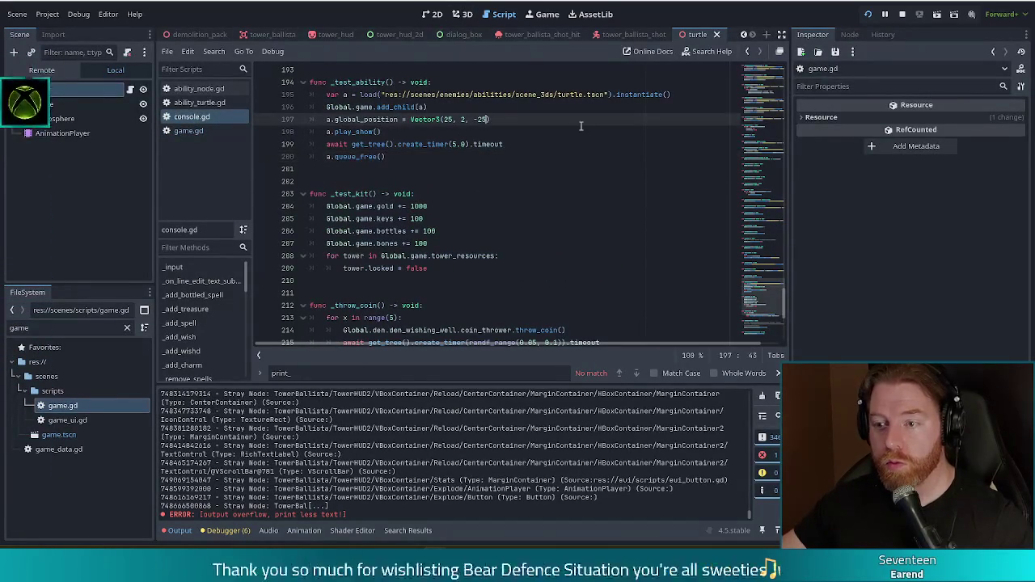
pyautogui.hotkey('ctrl', 'z')
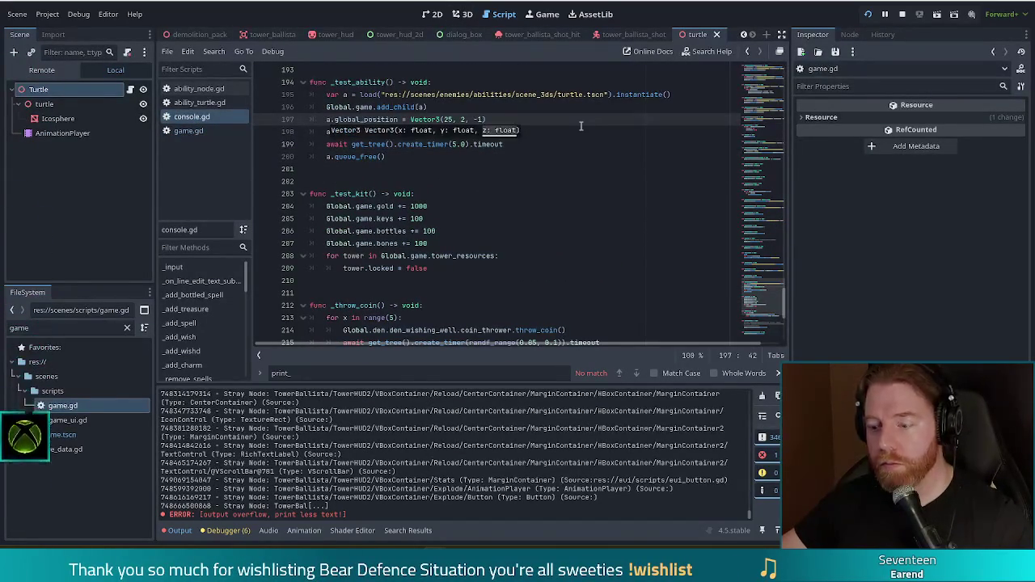
pyautogui.write('2')
pyautogui.click(446, 118)
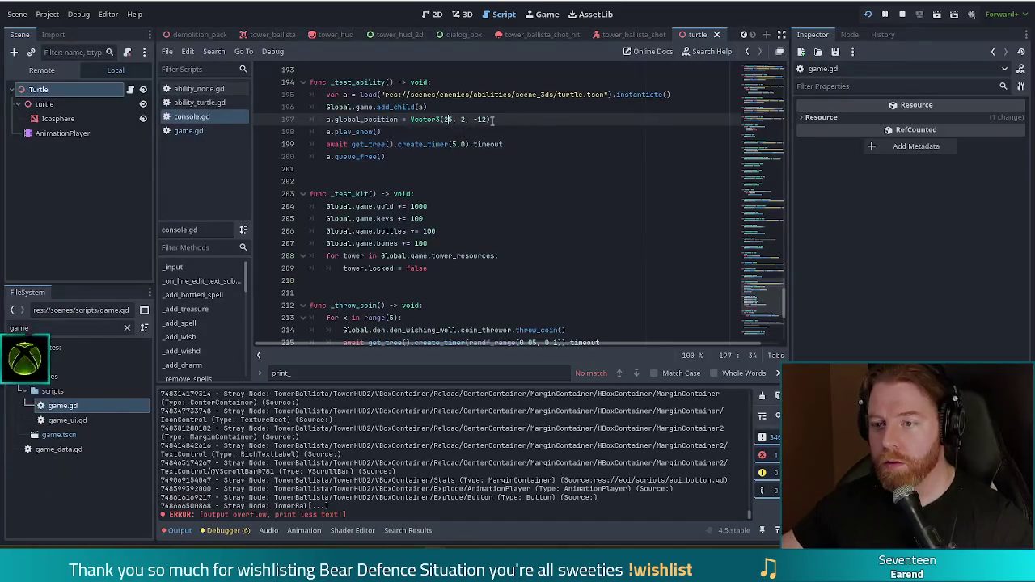
pyautogui.press('Delete')
pyautogui.write('2')
pyautogui.press('Right')
pyautogui.press('Right')
pyautogui.press('Right')
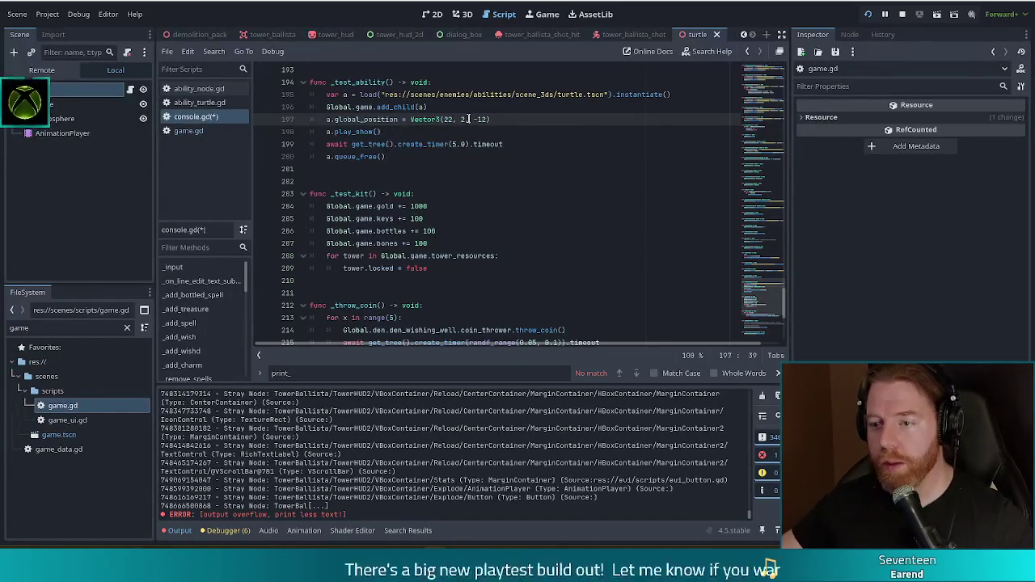
pyautogui.press('BackSpace')
pyautogui.write('4')
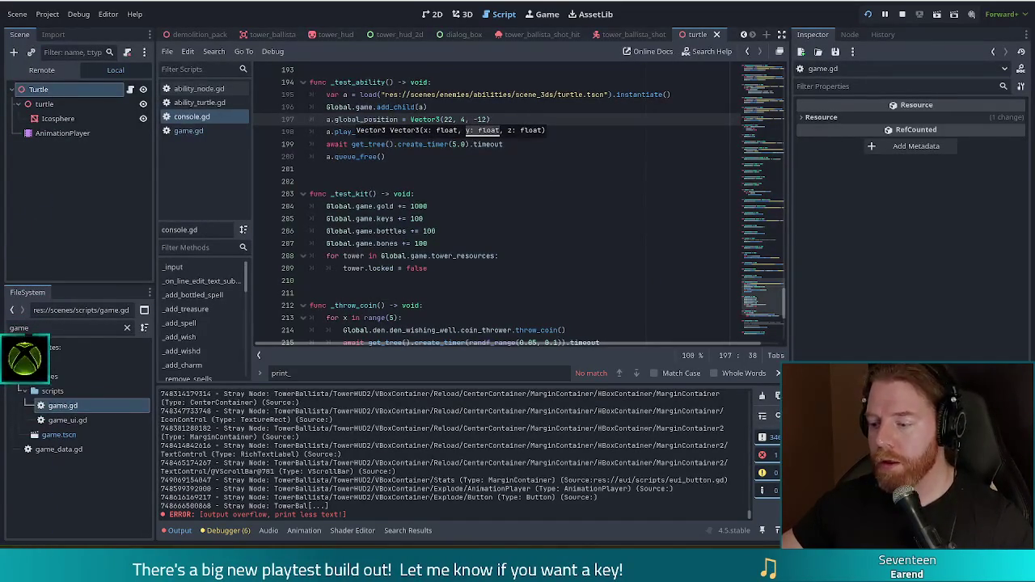
# Relaunch the game, rerun test_ability, stop it, and clear the Output log.
pyautogui.press('F5')
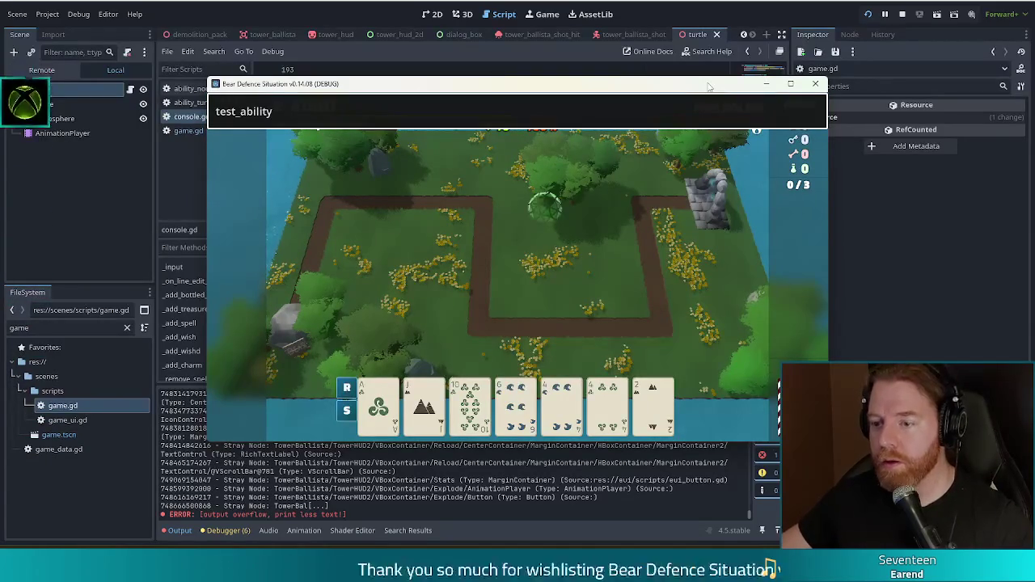
pyautogui.press('Return')
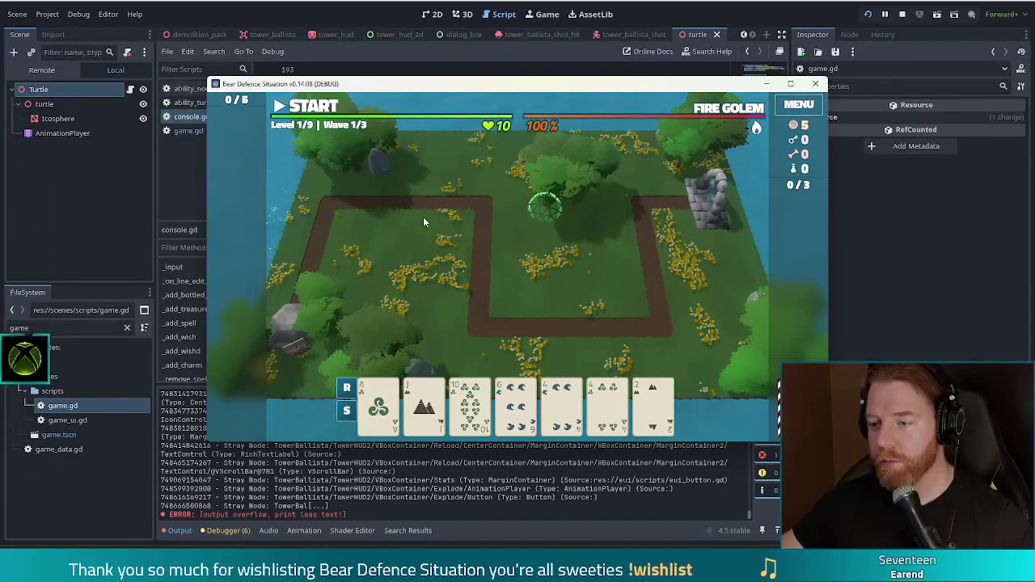
pyautogui.press('F8')
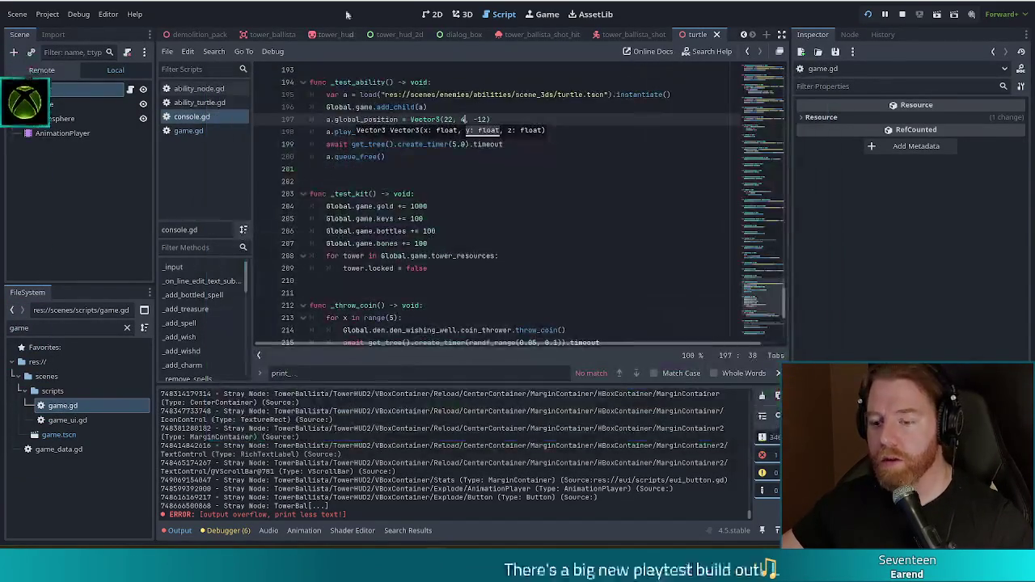
pyautogui.click(761, 396)
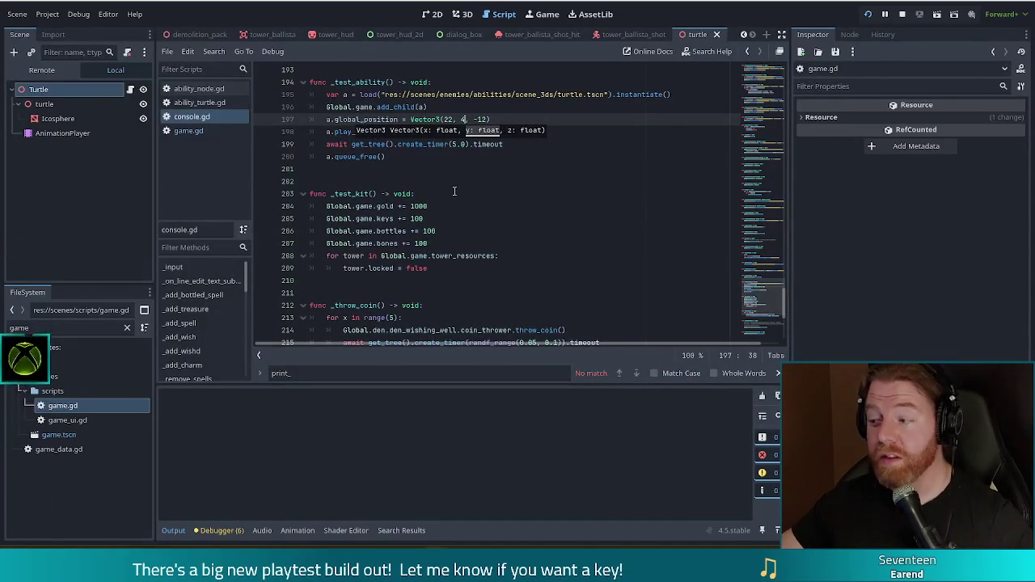
pyautogui.scroll(10, 457, 186)
# In ability_node.gd, remove the early return in _physics_process and uncomment print(delta).
pyautogui.click(181, 88)
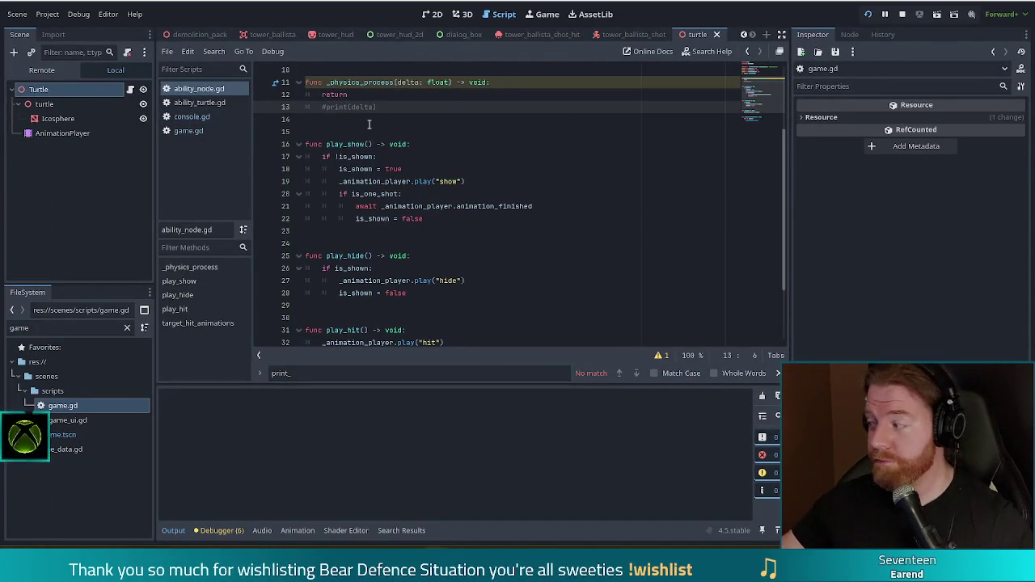
pyautogui.hotkey('ctrl', 'k')
pyautogui.press('Up')
pyautogui.hotkey('ctrl', 'shift', 'k')
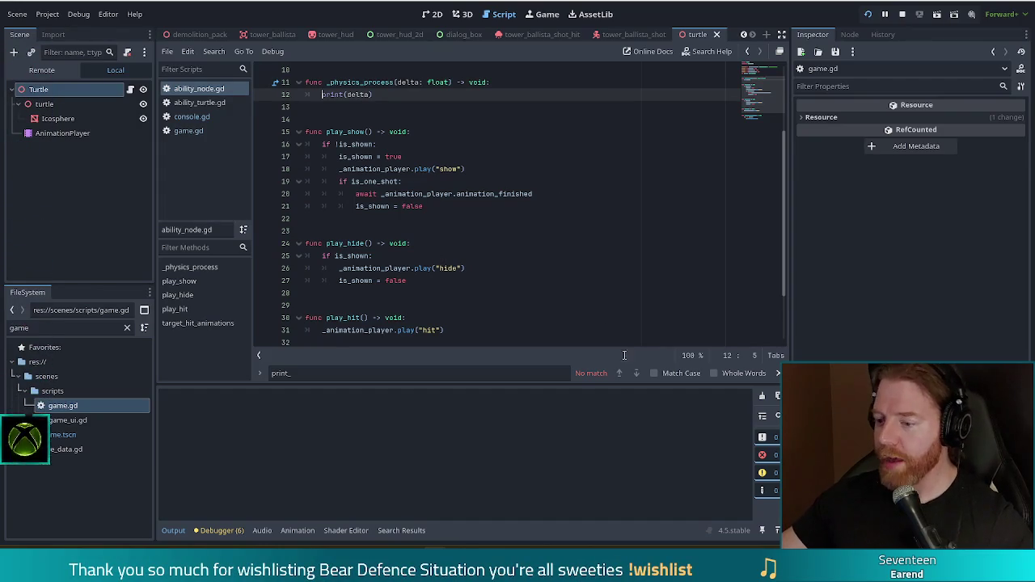
# Relaunch the game, run test_ability while watching the delta output, then stop it.
pyautogui.press('F5')
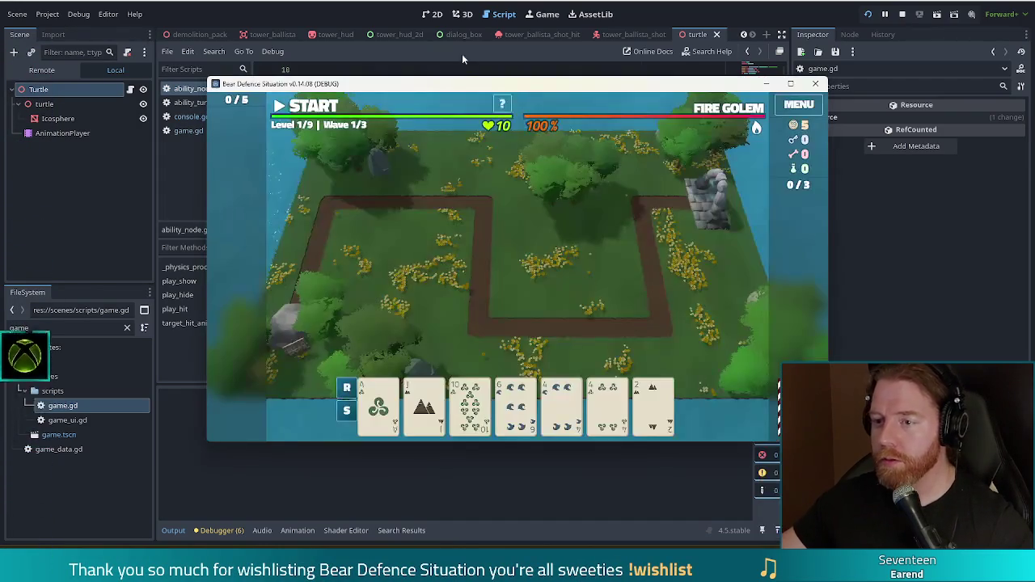
pyautogui.press('`')
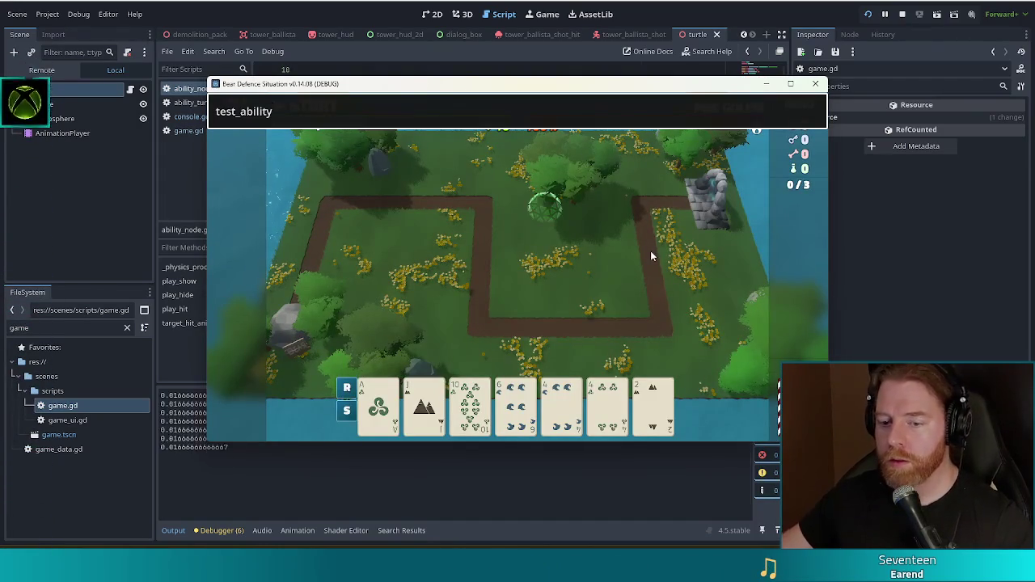
pyautogui.press('Return')
pyautogui.moveTo(582, 83); pyautogui.dragTo(513, 3)
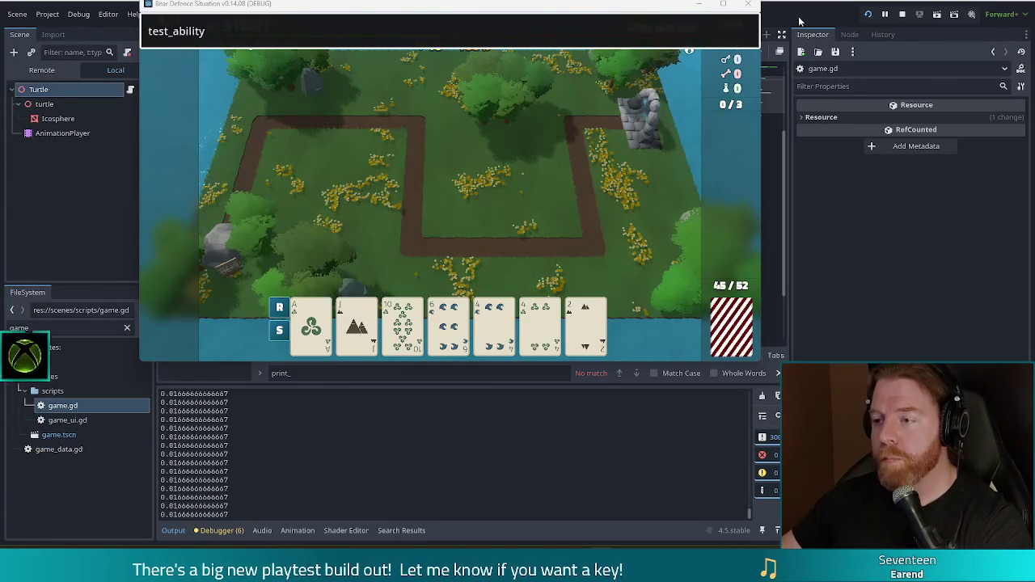
pyautogui.moveTo(587, 8)
pyautogui.mouseDown()
pyautogui.moveTo(523, 85)
pyautogui.moveTo(546, 62)
pyautogui.moveTo(606, 65)
pyautogui.mouseUp()
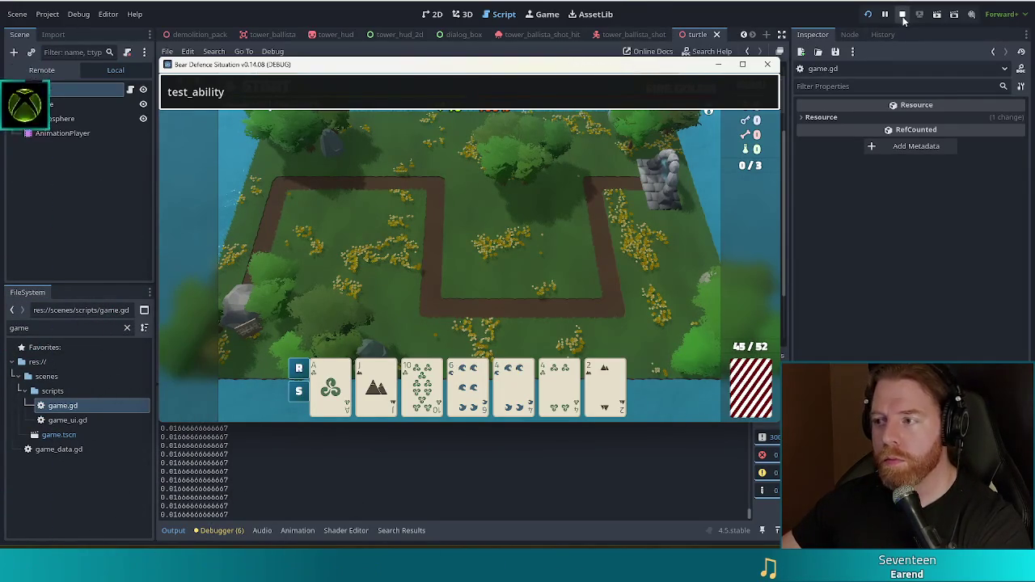
pyautogui.click(902, 15)
pyautogui.click(383, 106)
pyautogui.click(369, 95)
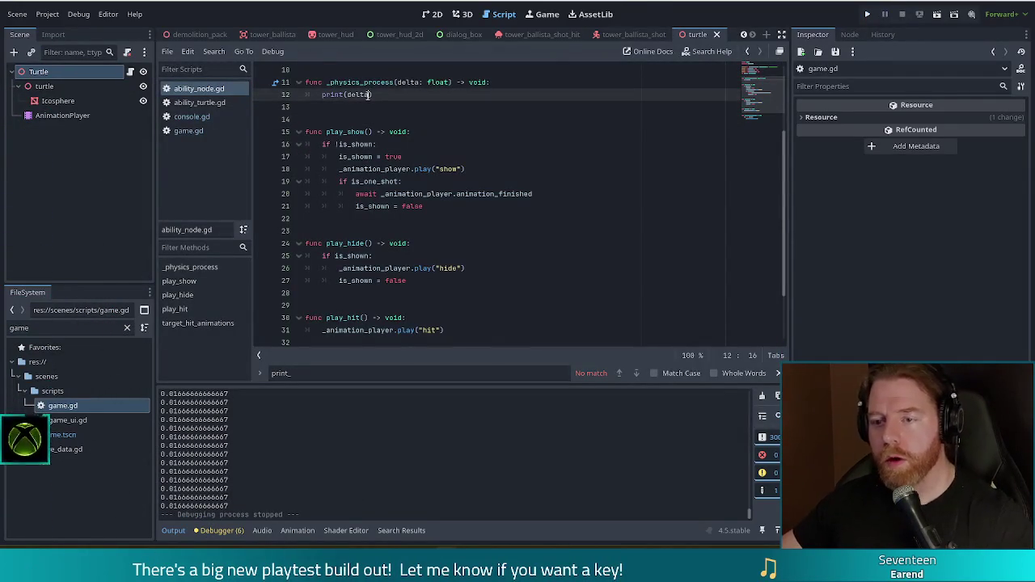
# Make _physics_process print self instead of delta and rename its parameter to _delta.
pyautogui.press('Left')
pyautogui.press('Left')
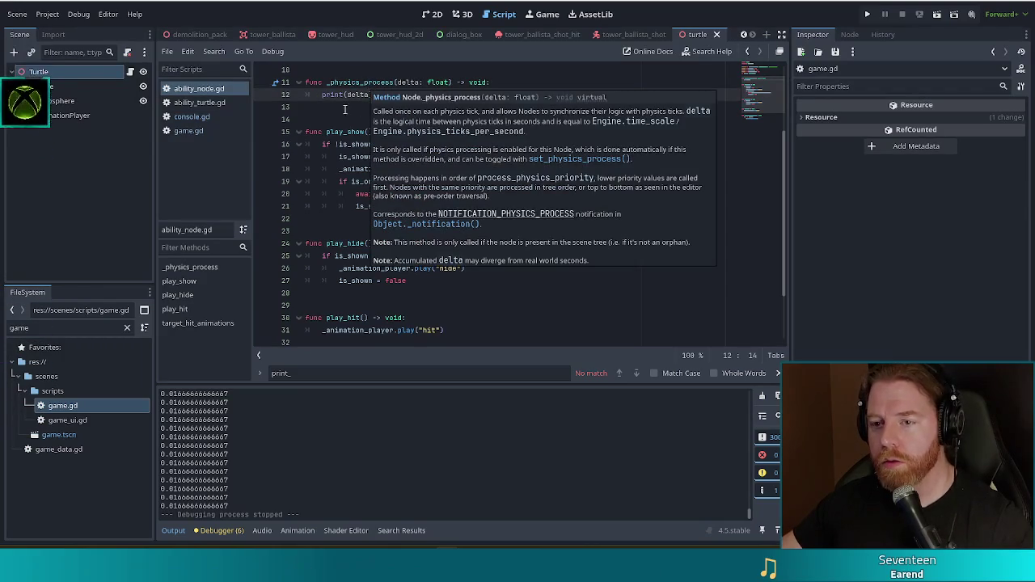
pyautogui.doubleClick(366, 95)
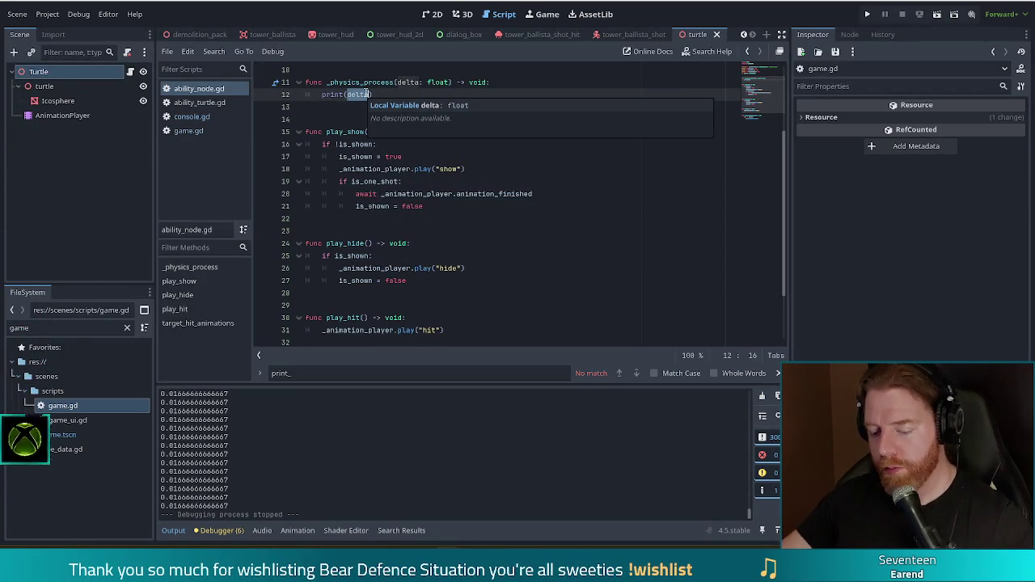
pyautogui.write('self')
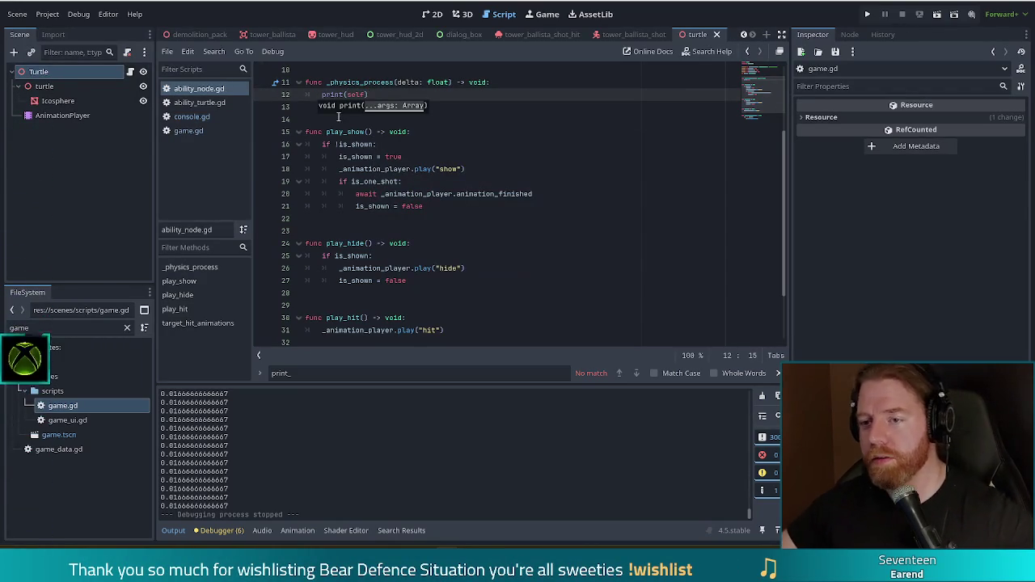
pyautogui.click(396, 82)
pyautogui.write('_')
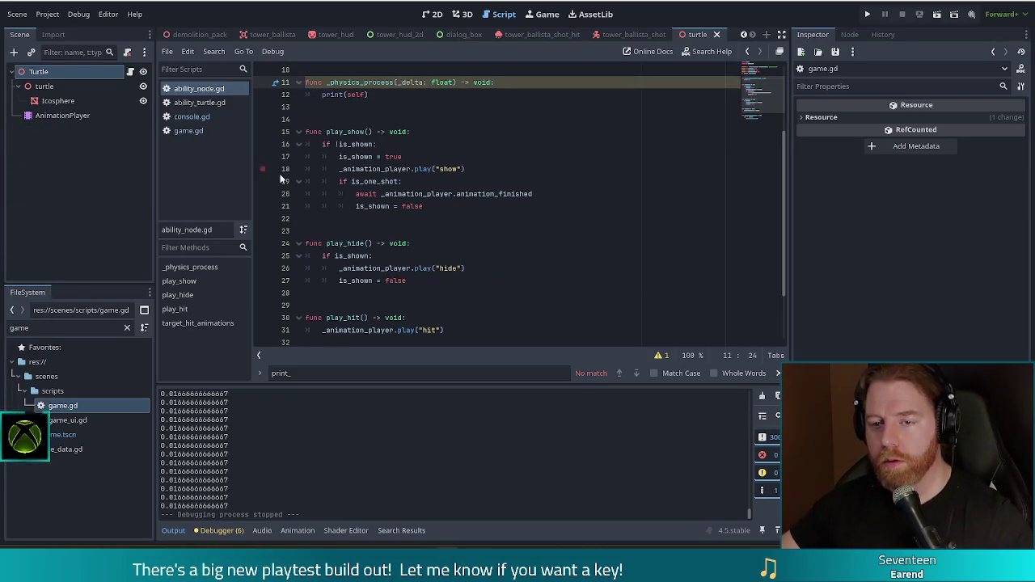
# Filter the FileSystem for enemy_3d and open enemy_3d.gd.
pyautogui.click(33, 327)
pyautogui.write('enemy_3d')
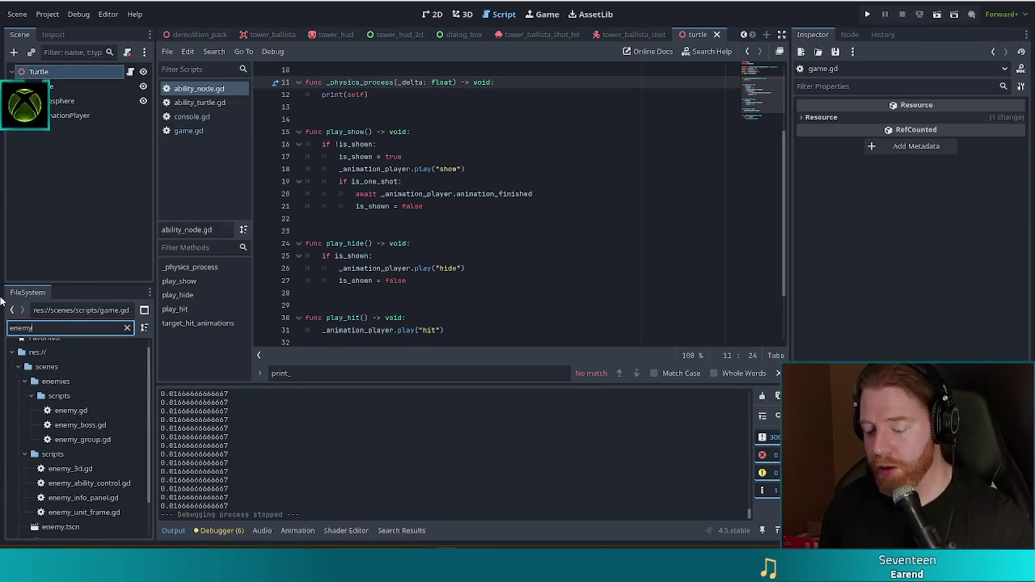
pyautogui.doubleClick(69, 405)
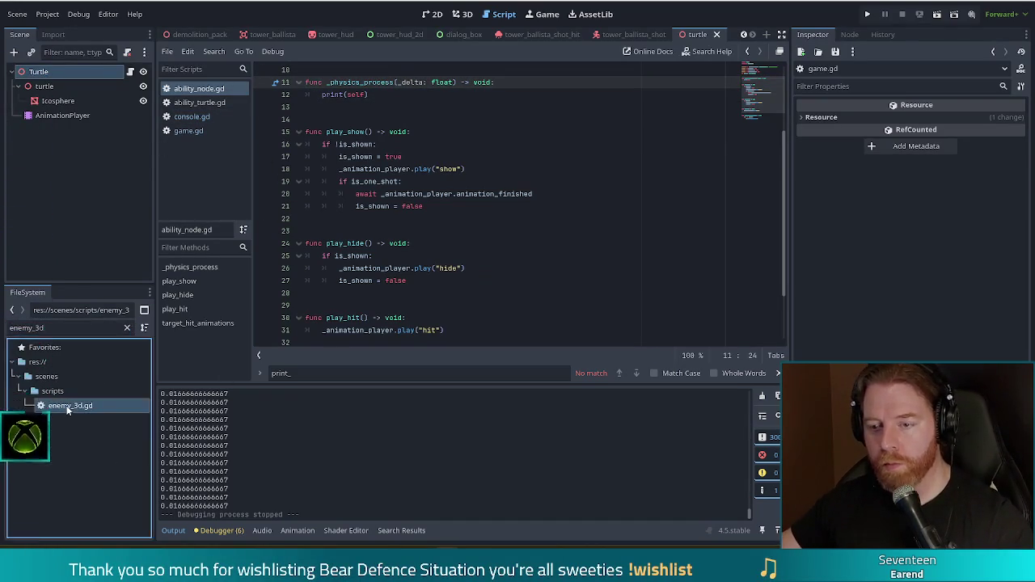
# In the breach animation, delete the print("enemy out") and node.free() lines.
pyautogui.click(436, 196)
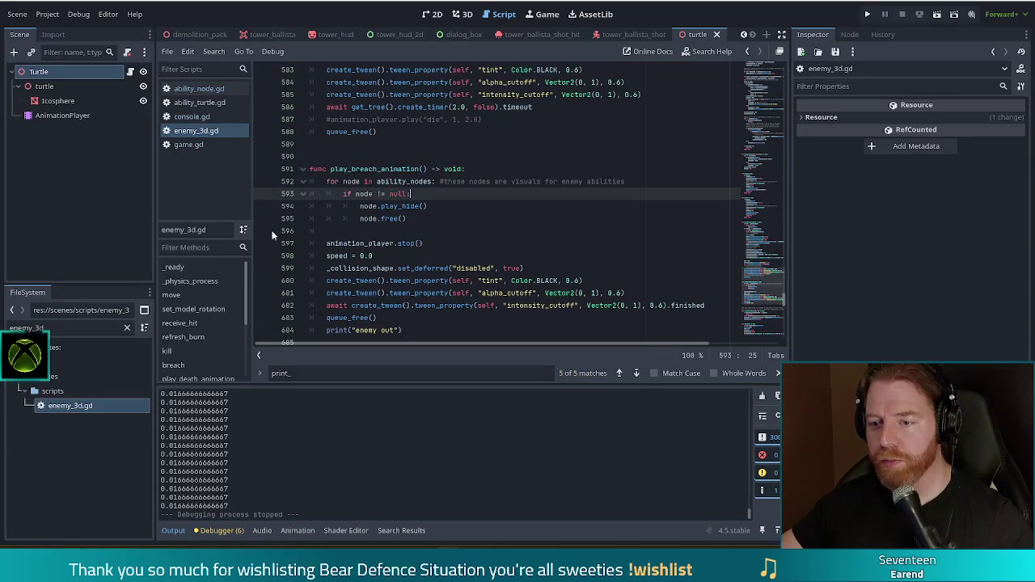
pyautogui.moveTo(421, 216); pyautogui.dragTo(360, 218)
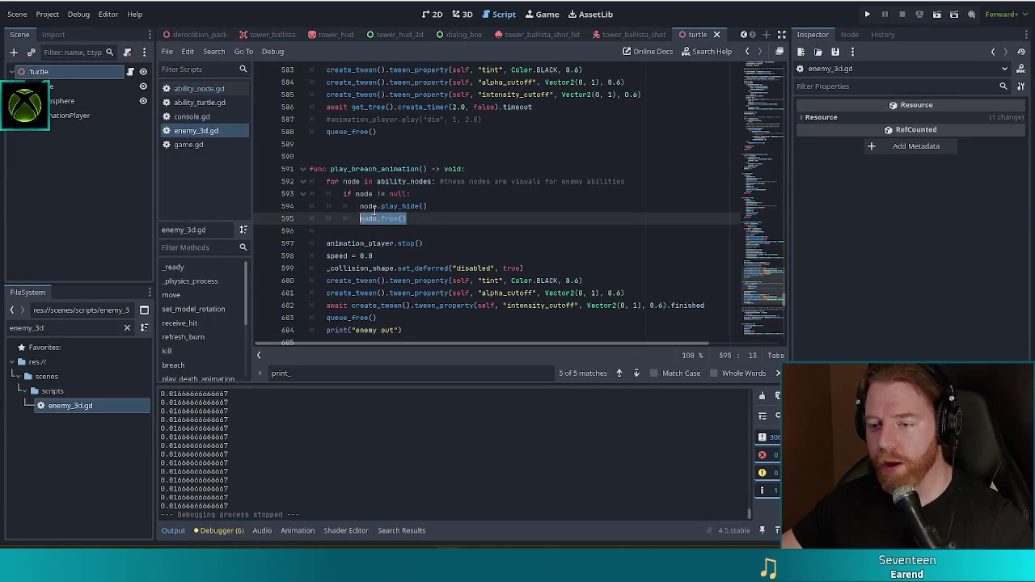
pyautogui.scroll(-1, 395, 176)
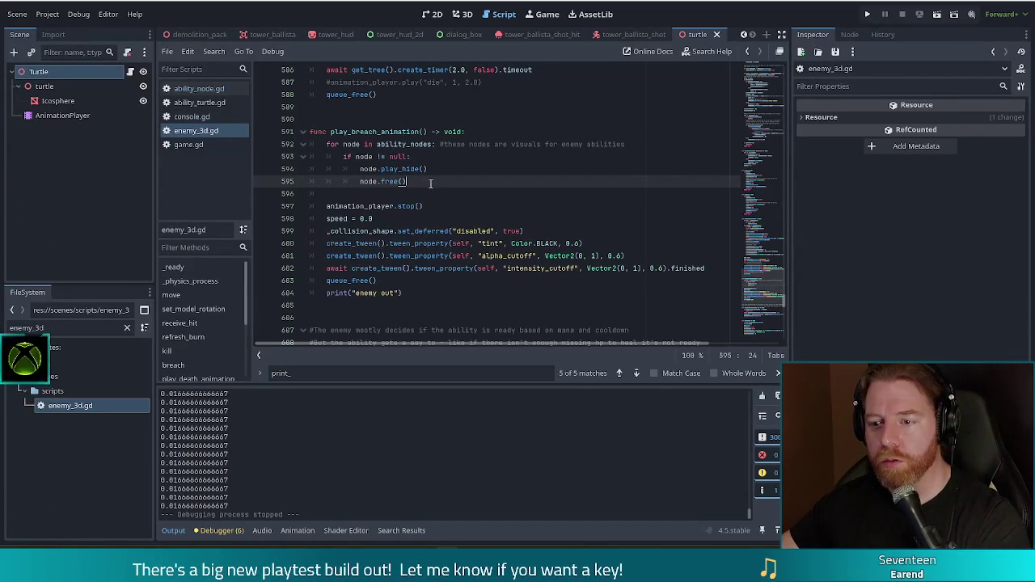
pyautogui.tripleClick(422, 293)
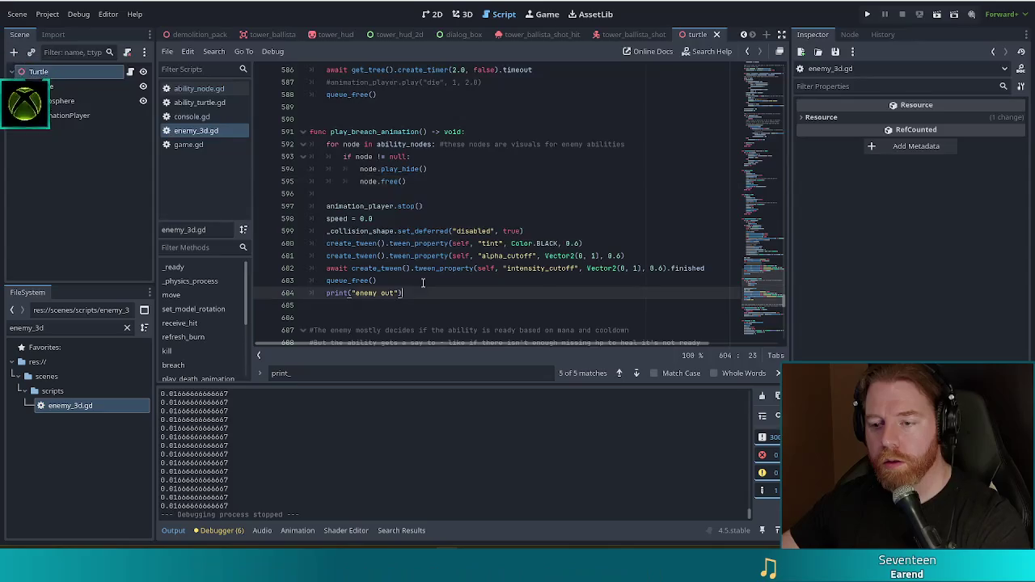
pyautogui.press('BackSpace')
pyautogui.press('BackSpace')
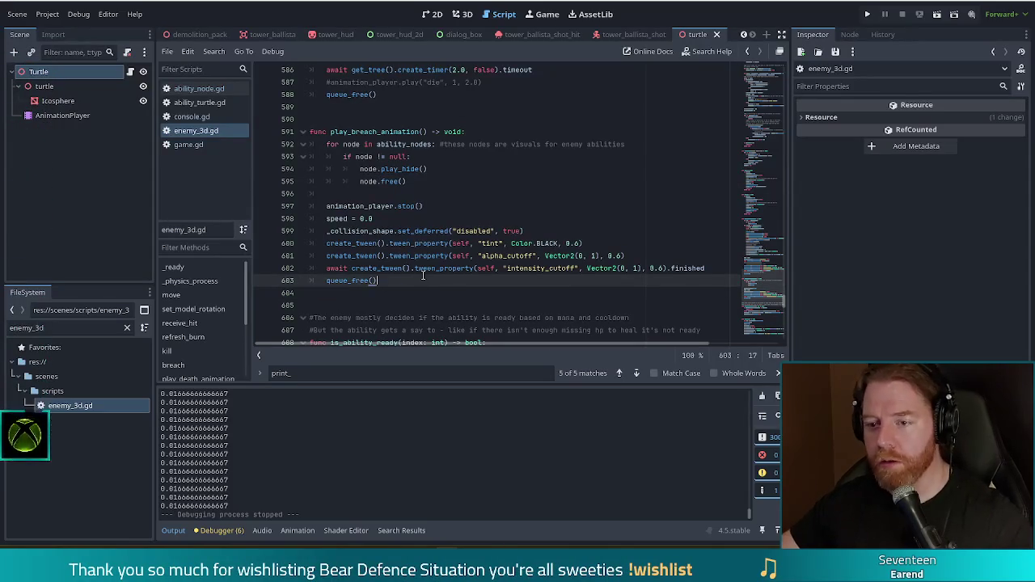
pyautogui.tripleClick(437, 180)
pyautogui.press('BackSpace')
pyautogui.press('BackSpace')
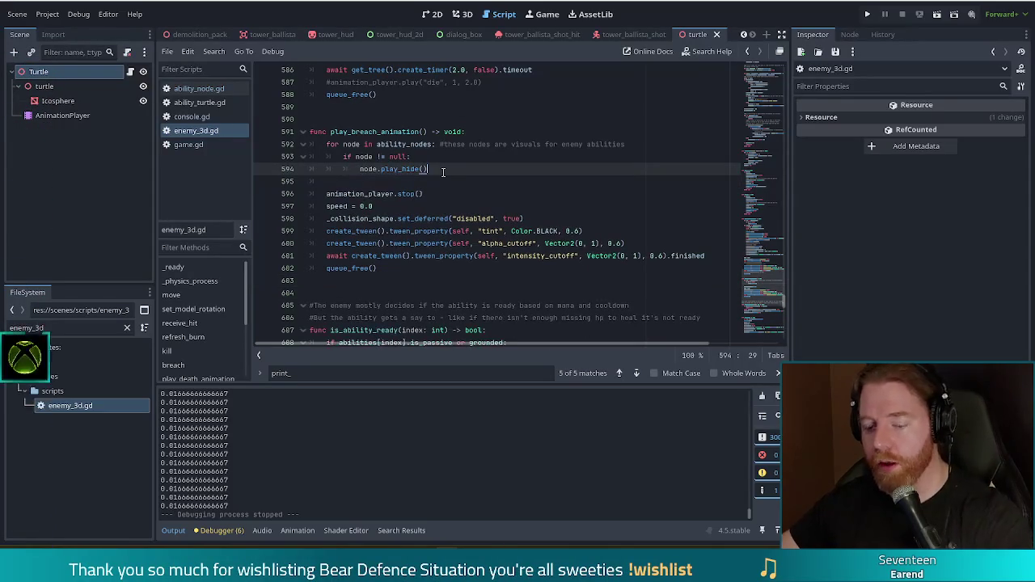
# Remove the await from the last tween before queue_free() and save enemy_3d.gd.
pyautogui.click(393, 273)
pyautogui.scroll(-2, 388, 243)
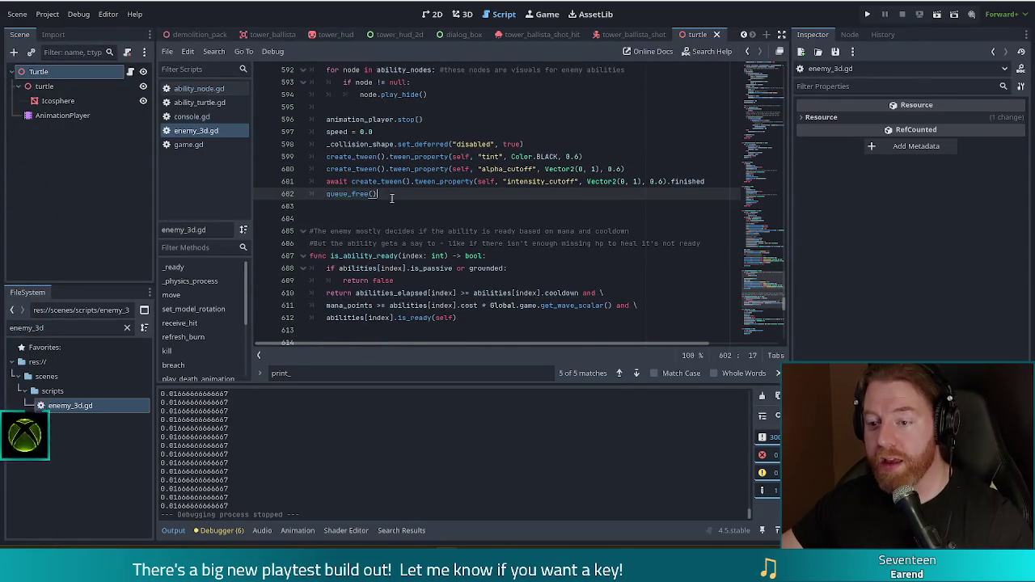
pyautogui.moveTo(392, 199); pyautogui.dragTo(324, 198)
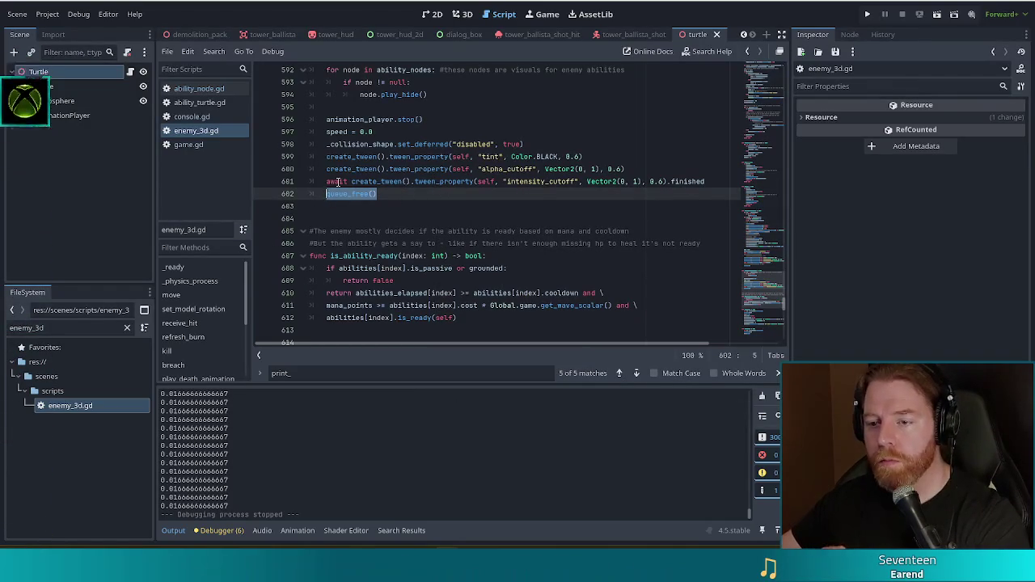
pyautogui.doubleClick(338, 181)
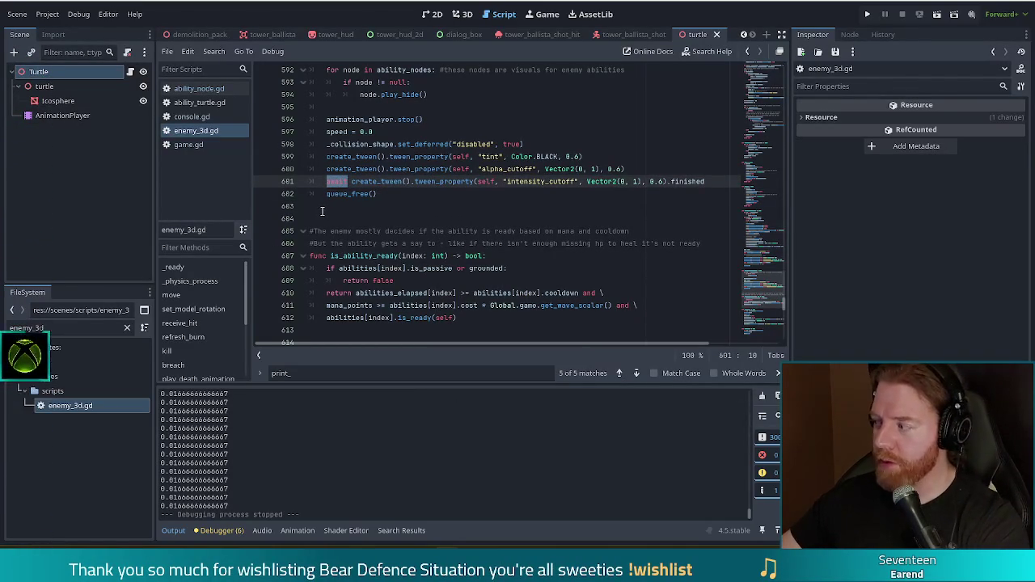
pyautogui.press('Delete')
pyautogui.press('Delete')
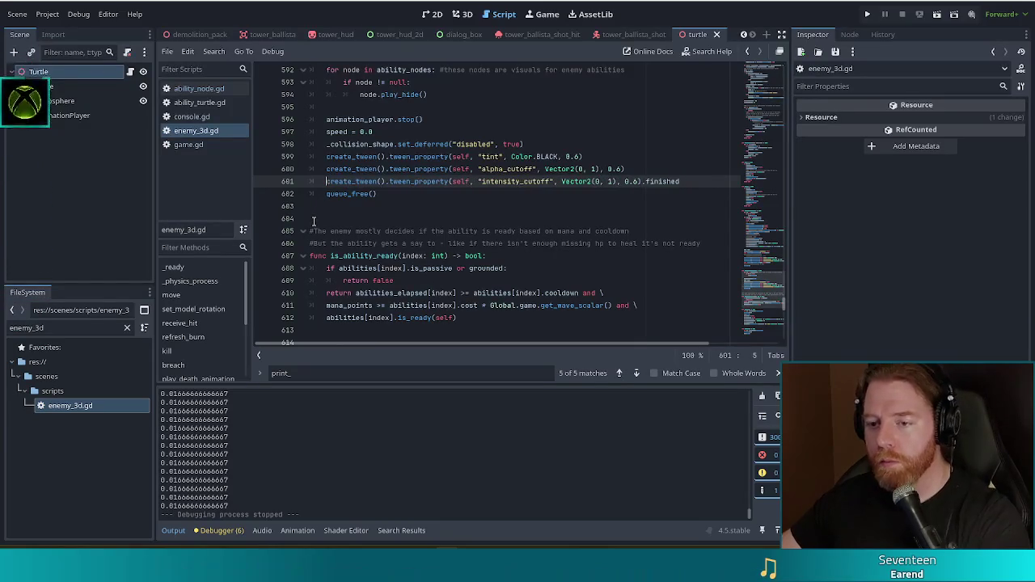
pyautogui.hotkey('ctrl', 's')
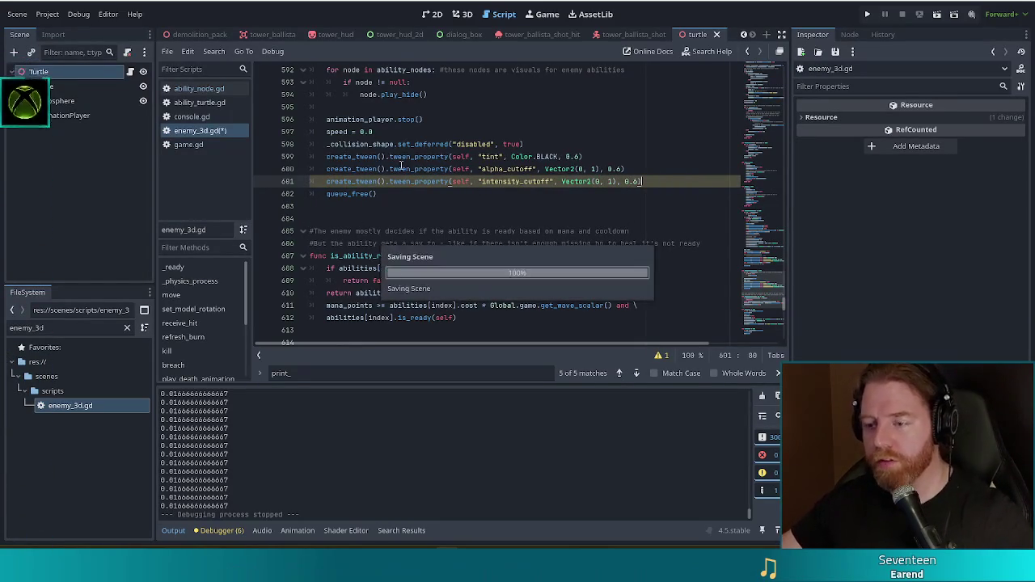
# Jump to _physics_process and select the print(self) statement on line 324.
pyautogui.click(348, 194)
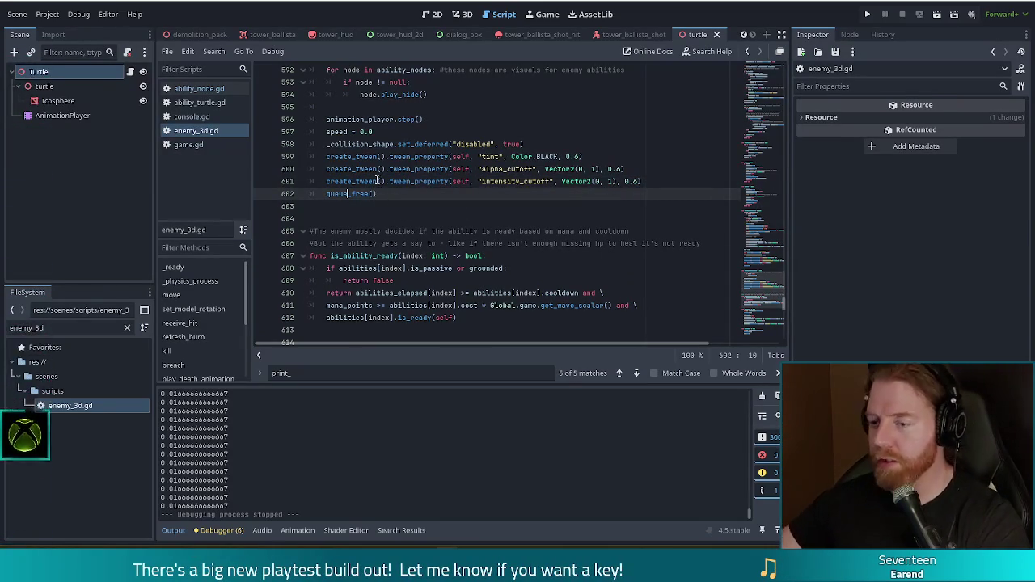
pyautogui.click(192, 281)
pyautogui.click(363, 218)
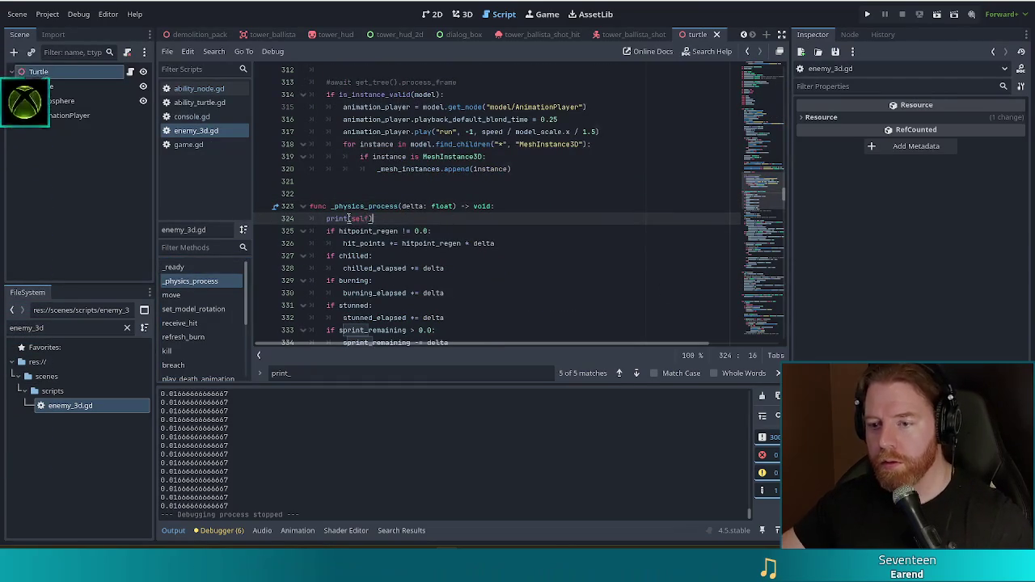
pyautogui.hotkey('shift', 'Home')
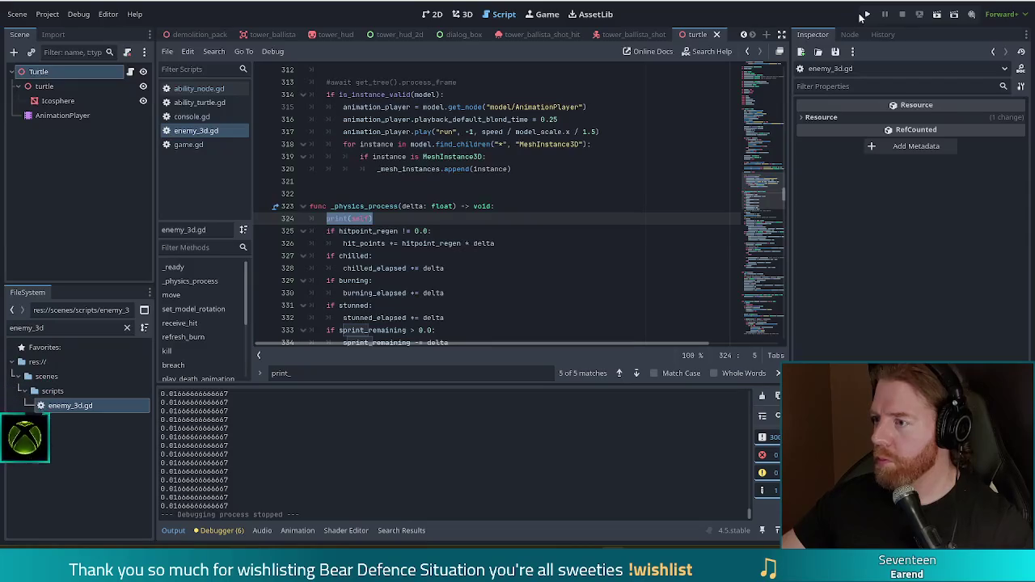
# Run the game, start a new game, and give enemies the turtle ability with set_ability turtle.
pyautogui.click(869, 16)
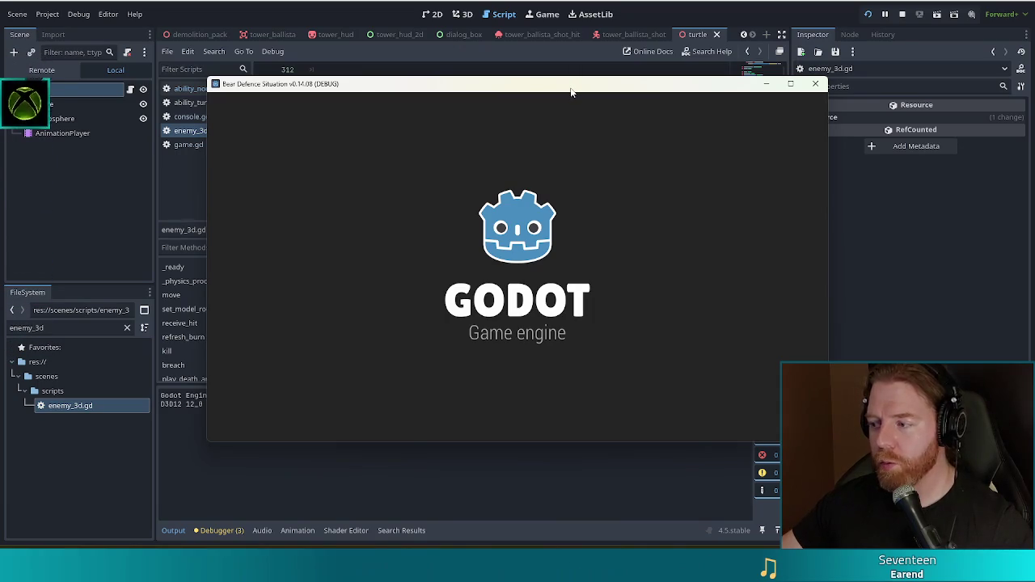
pyautogui.moveTo(571, 91)
pyautogui.mouseDown()
pyautogui.moveTo(526, 91)
pyautogui.moveTo(514, 35)
pyautogui.mouseUp()
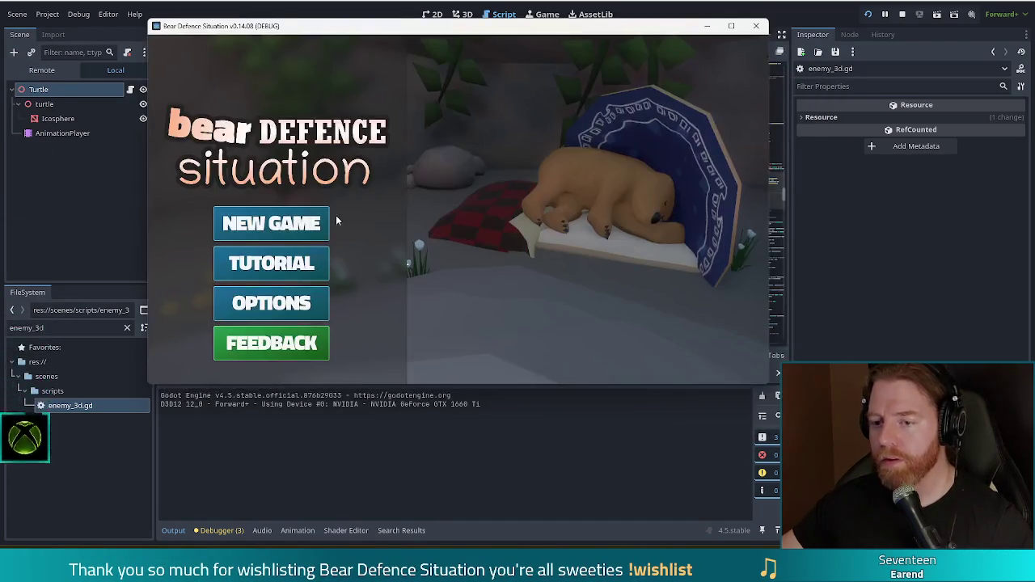
pyautogui.click(313, 229)
pyautogui.press('`')
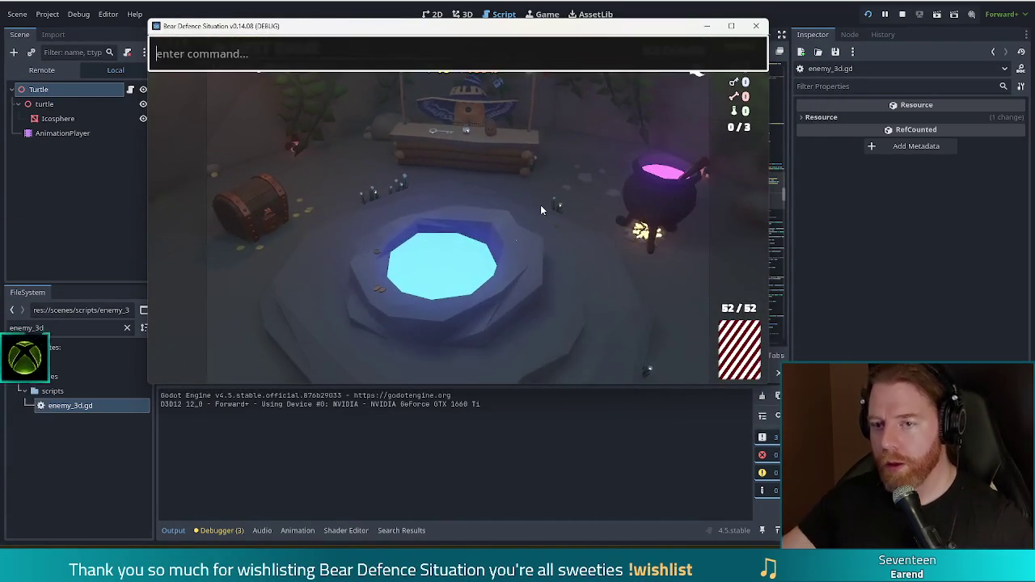
pyautogui.write('set_ability ')
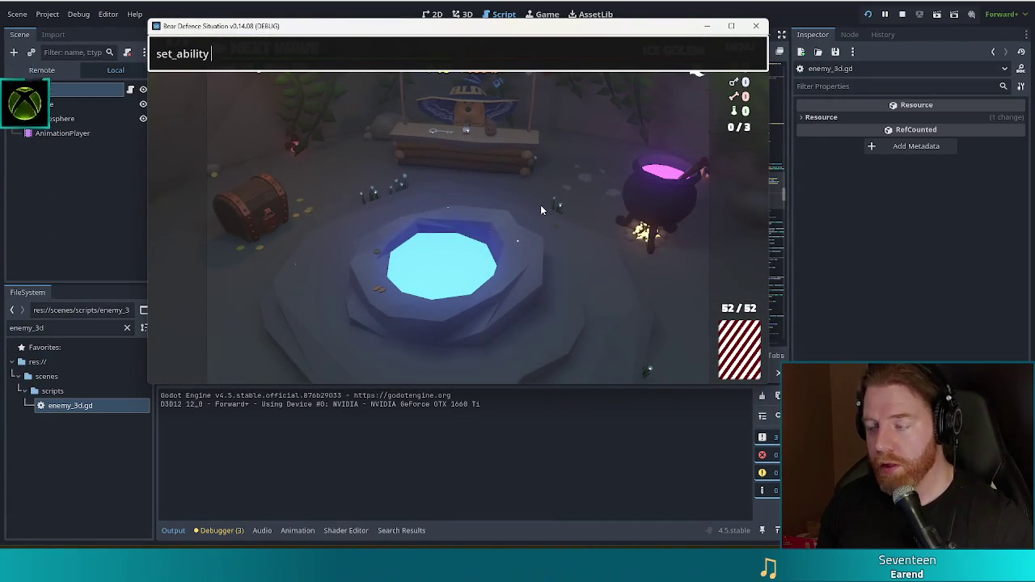
pyautogui.write('turtle')
pyautogui.press('Return')
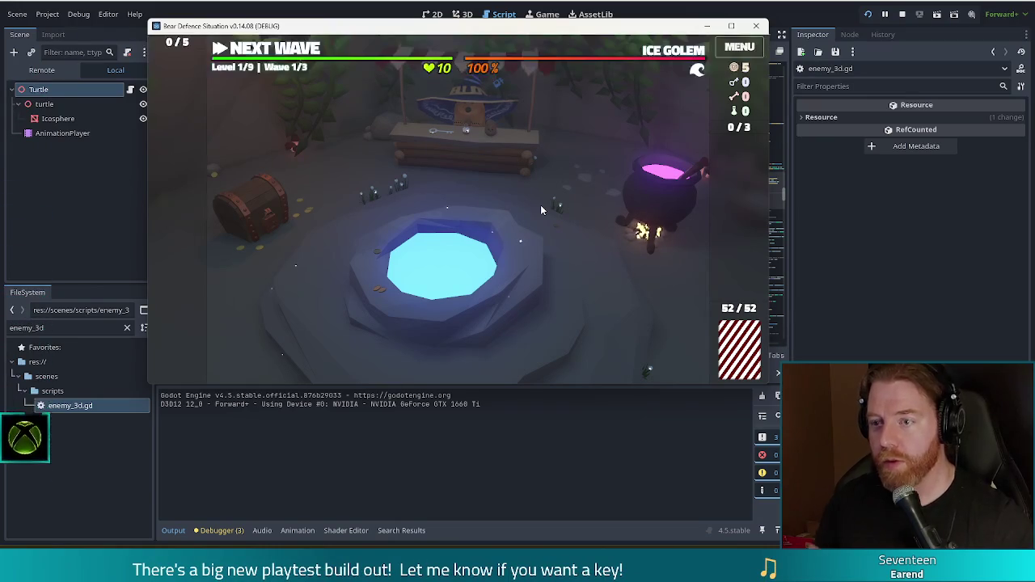
# Play wave 1 on the next map and dismiss the Wave Complete summary.
pyautogui.click(281, 54)
pyautogui.click(250, 50)
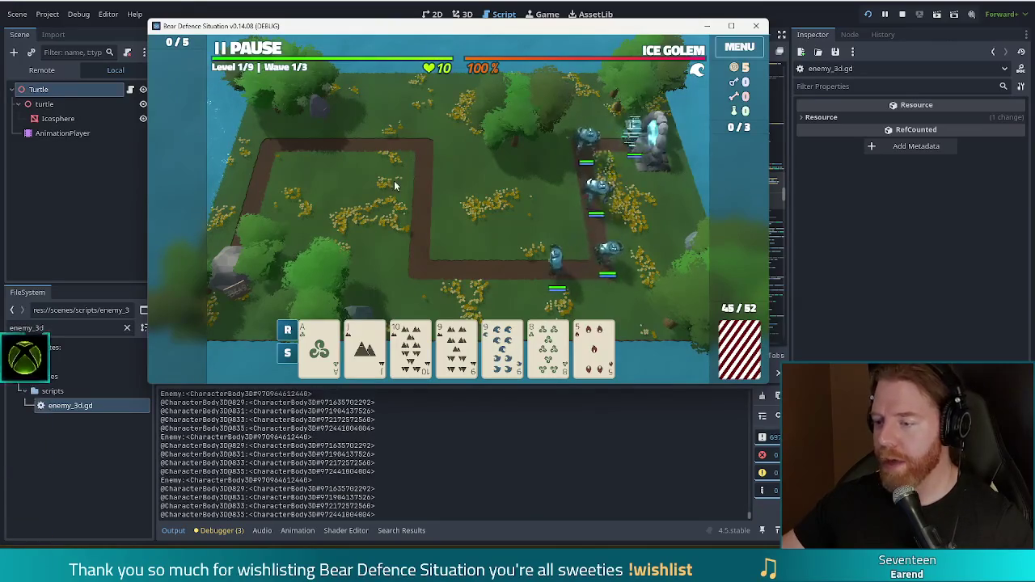
pyautogui.moveTo(557, 30); pyautogui.dragTo(571, 20)
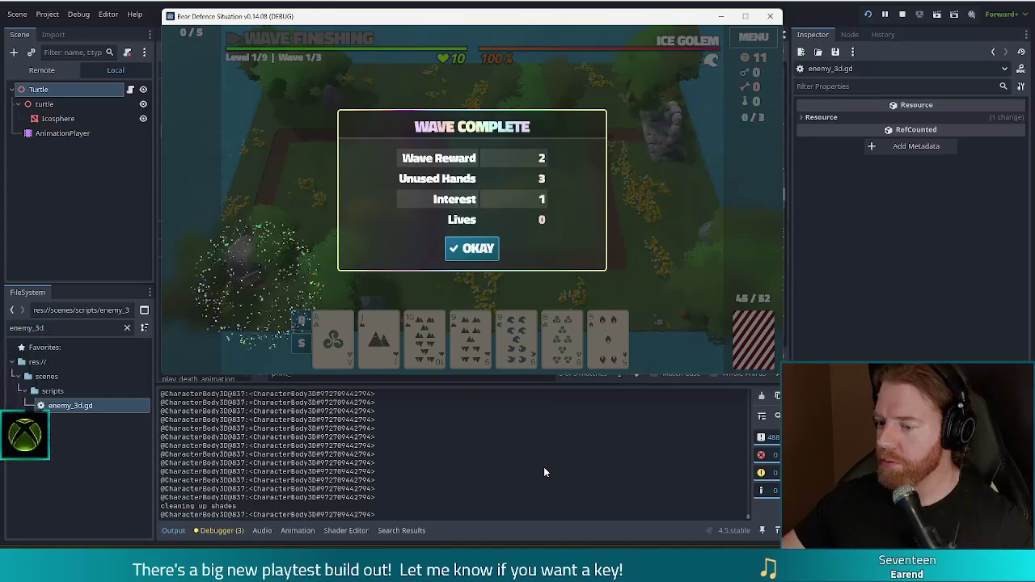
pyautogui.click(482, 251)
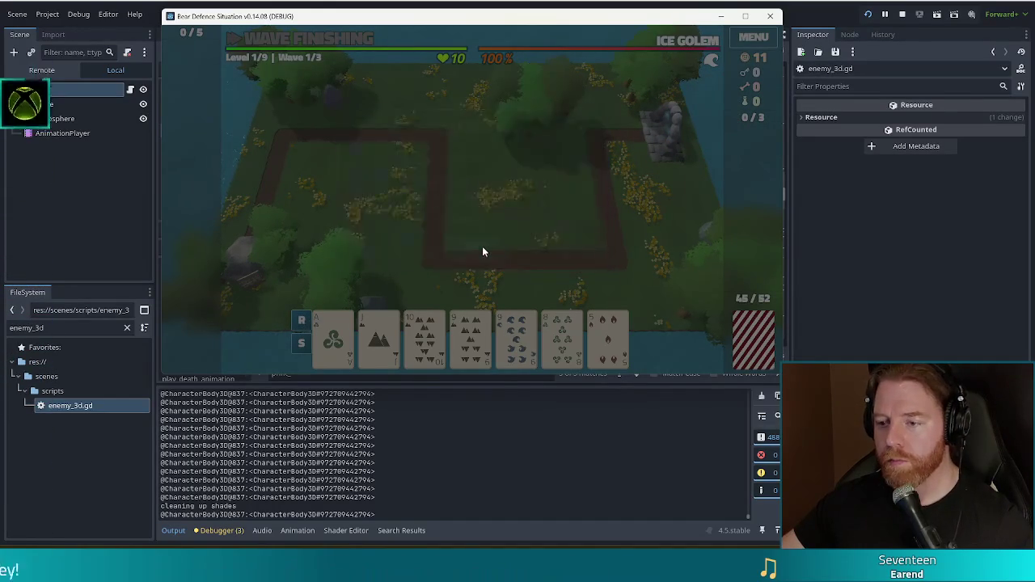
# Start wave 2, dismiss its summary, and bring enemy_3d.gd back in front.
pyautogui.click(267, 40)
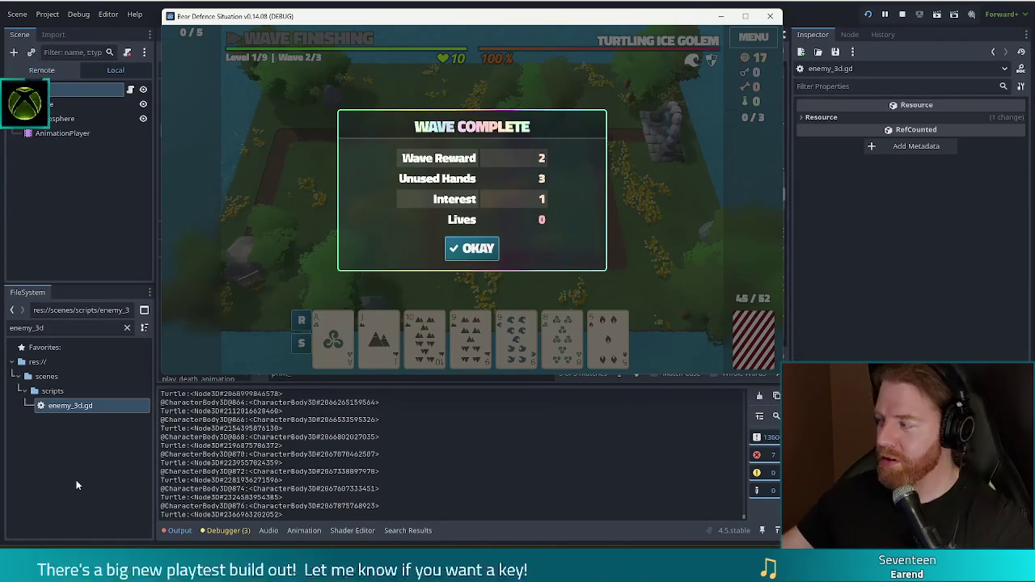
pyautogui.click(482, 253)
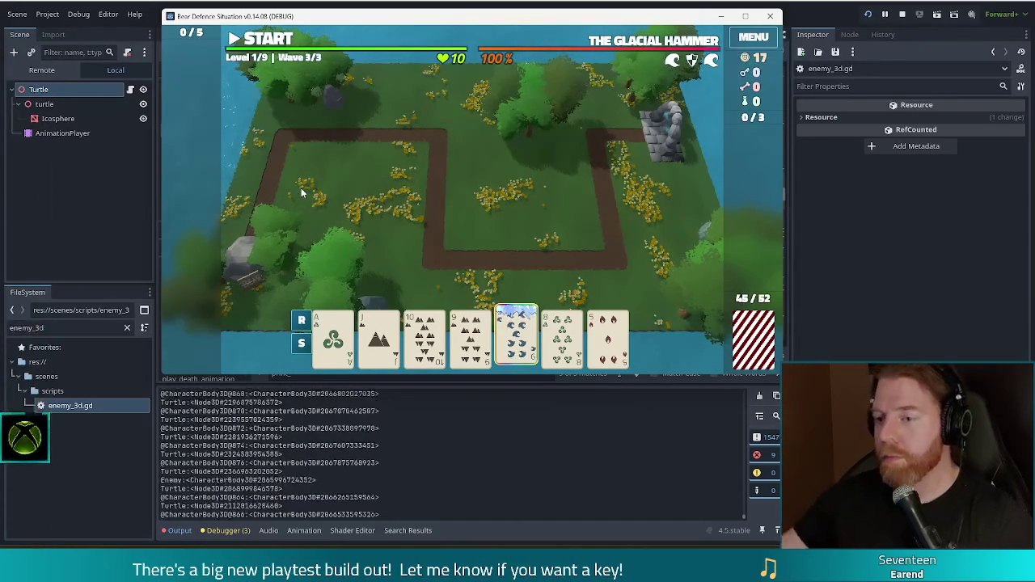
pyautogui.click(375, 3)
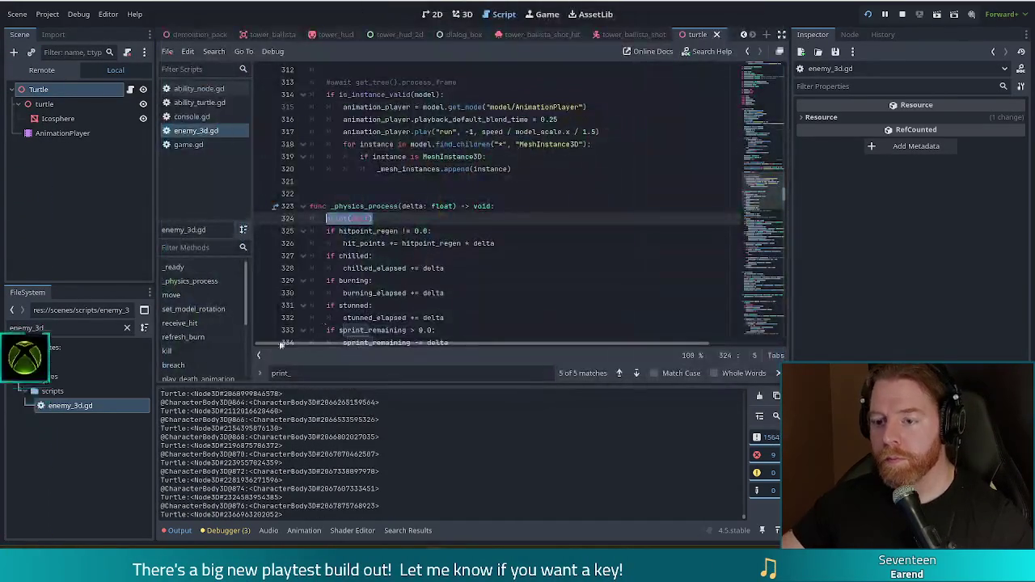
# Browse enemy_3d.gd to play_breach_animation's queue_free line, then switch back to the running game.
pyautogui.scroll(-5, 424, 259)
pyautogui.click(427, 267)
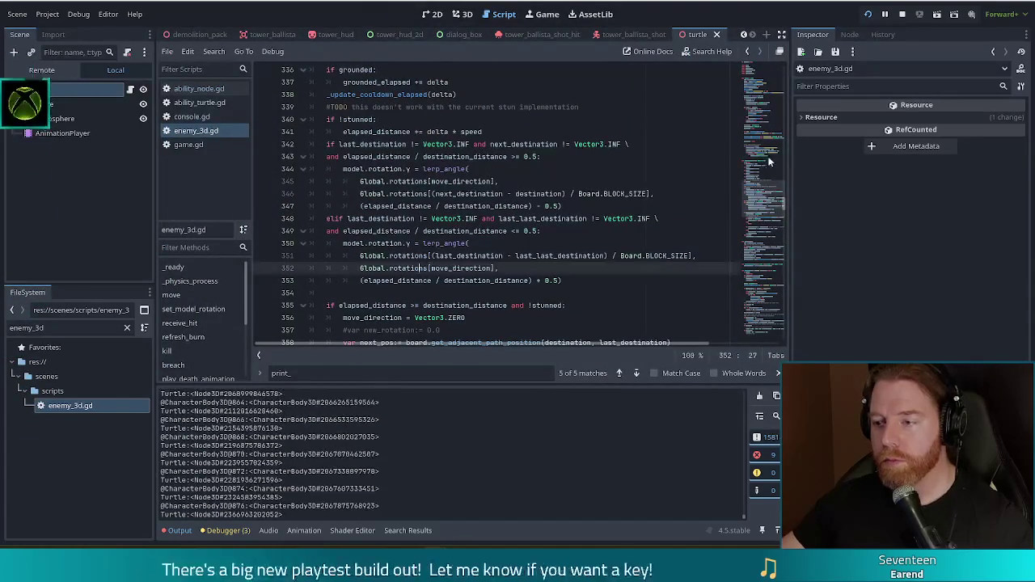
pyautogui.scroll(-2, 227, 307)
pyautogui.scroll(-3, 227, 307)
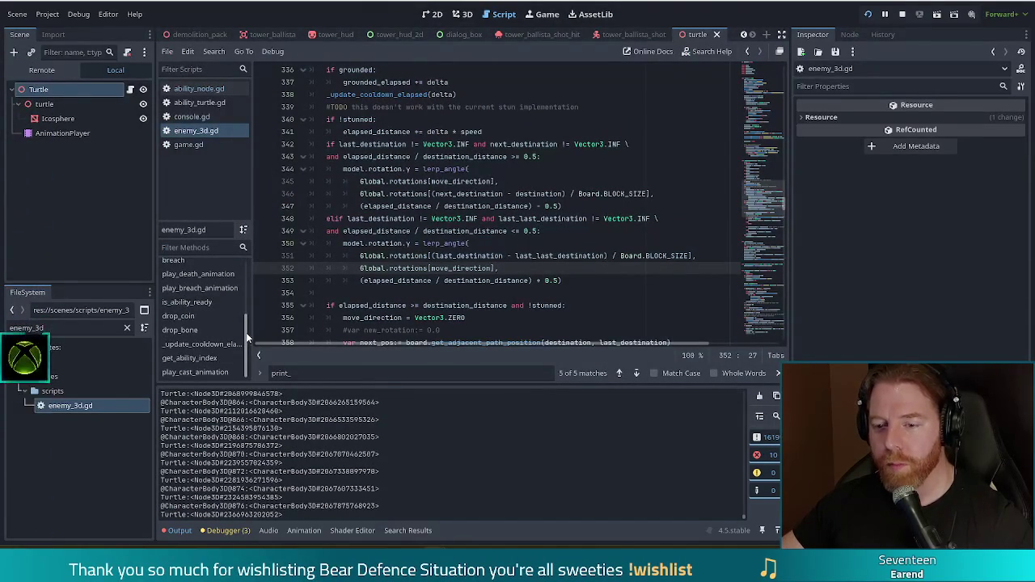
pyautogui.click(215, 289)
pyautogui.scroll(-5, 421, 268)
pyautogui.click(452, 263)
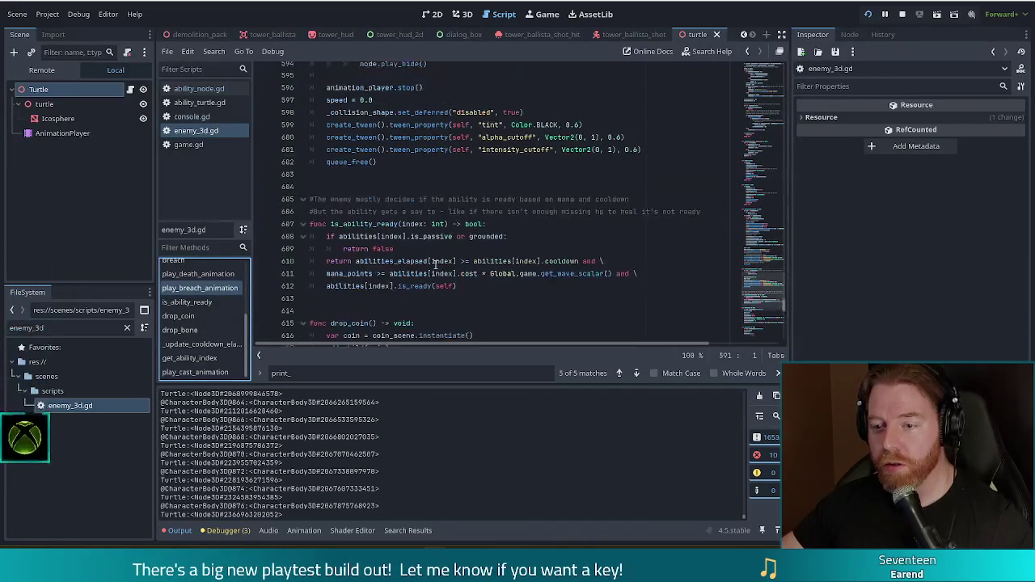
pyautogui.scroll(-5, 454, 260)
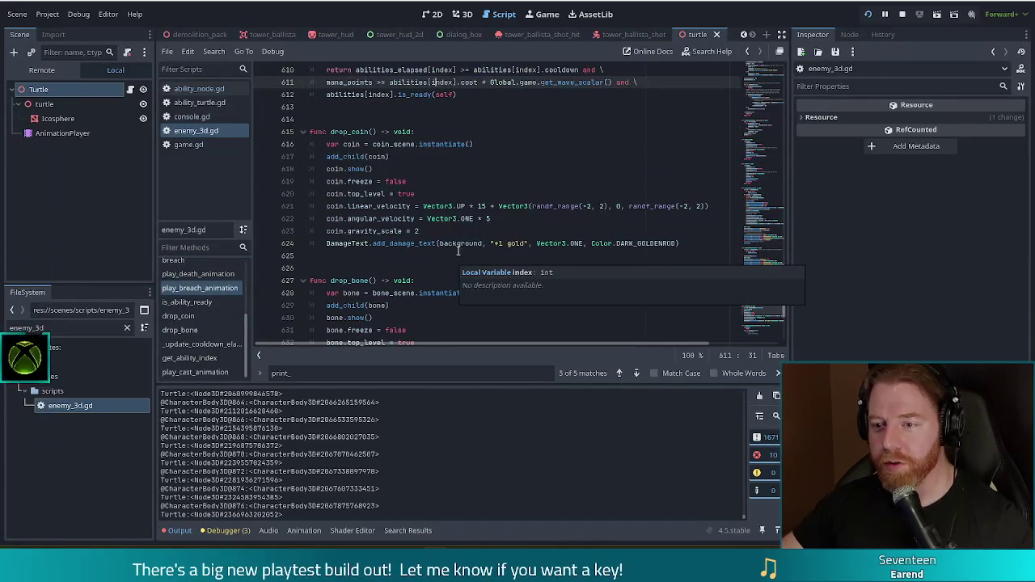
pyautogui.scroll(6, 457, 251)
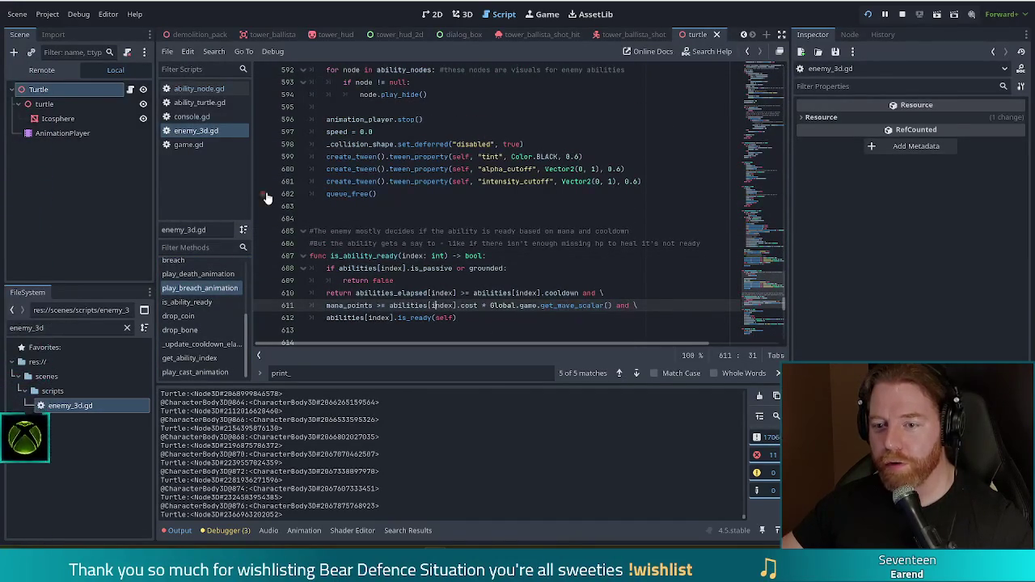
pyautogui.scroll(4, 366, 195)
pyautogui.scroll(-3, 485, 283)
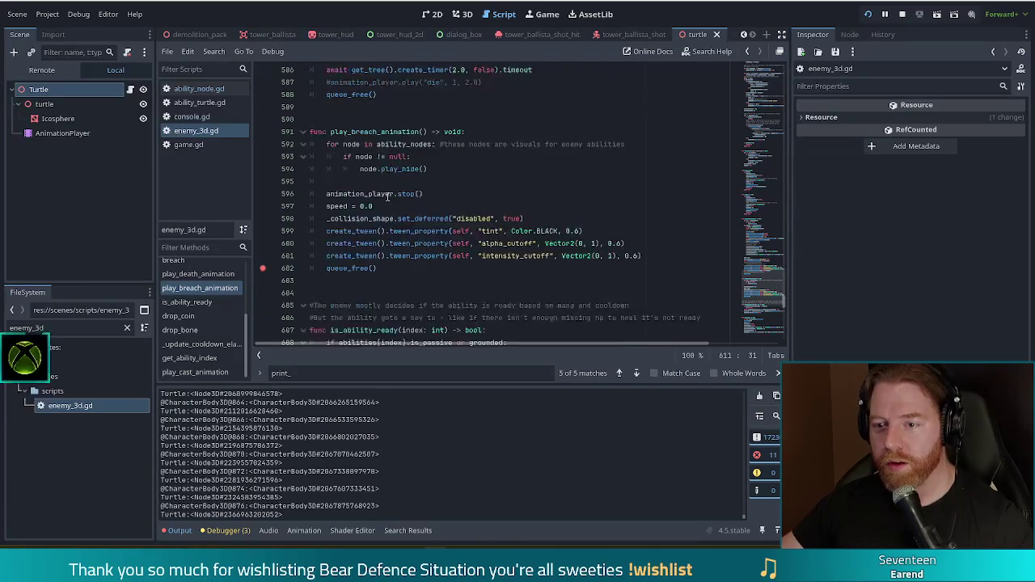
pyautogui.hotkey('alt', 'Tab')
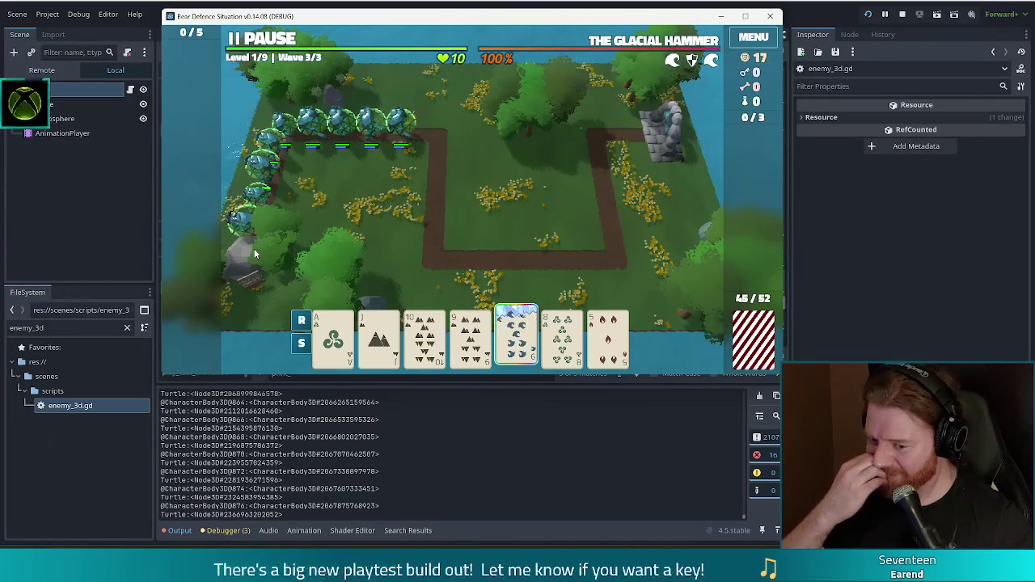
# Switch between the game window and the script editor, then stop the running game.
pyautogui.moveTo(301, 23)
pyautogui.mouseDown()
pyautogui.moveTo(307, 34)
pyautogui.moveTo(298, 30)
pyautogui.mouseUp()
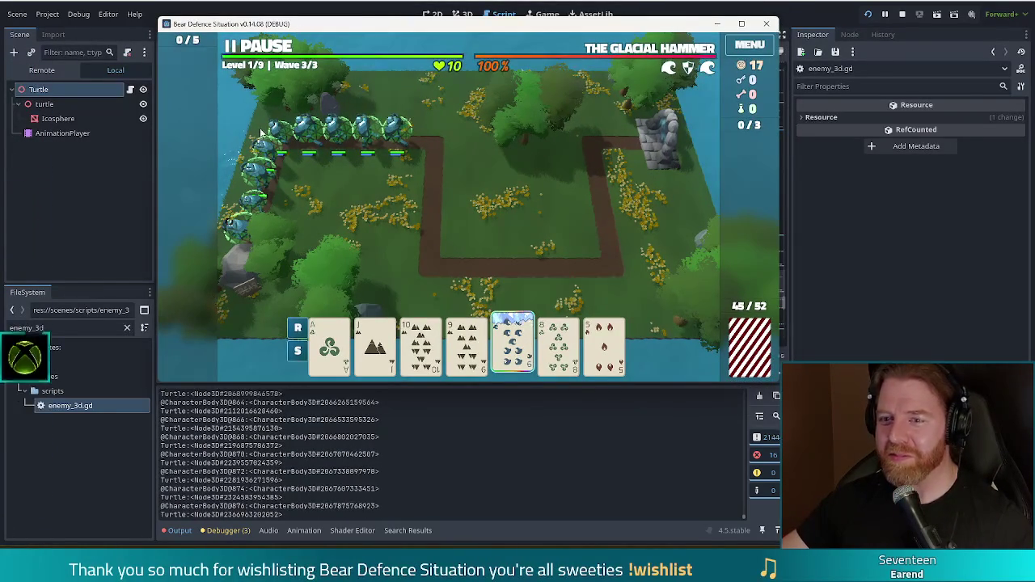
pyautogui.click(297, 3)
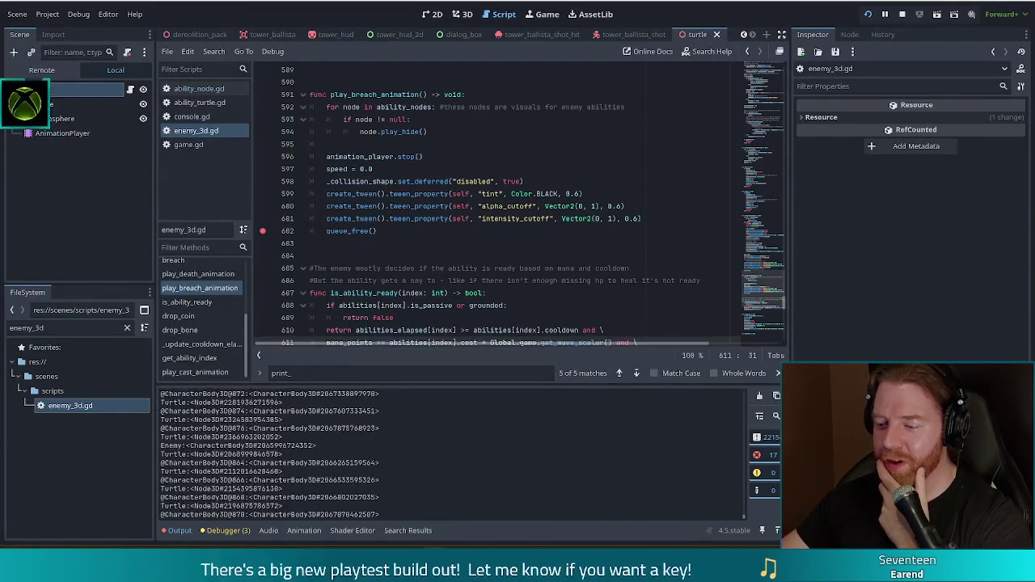
pyautogui.hotkey('alt', 'Tab')
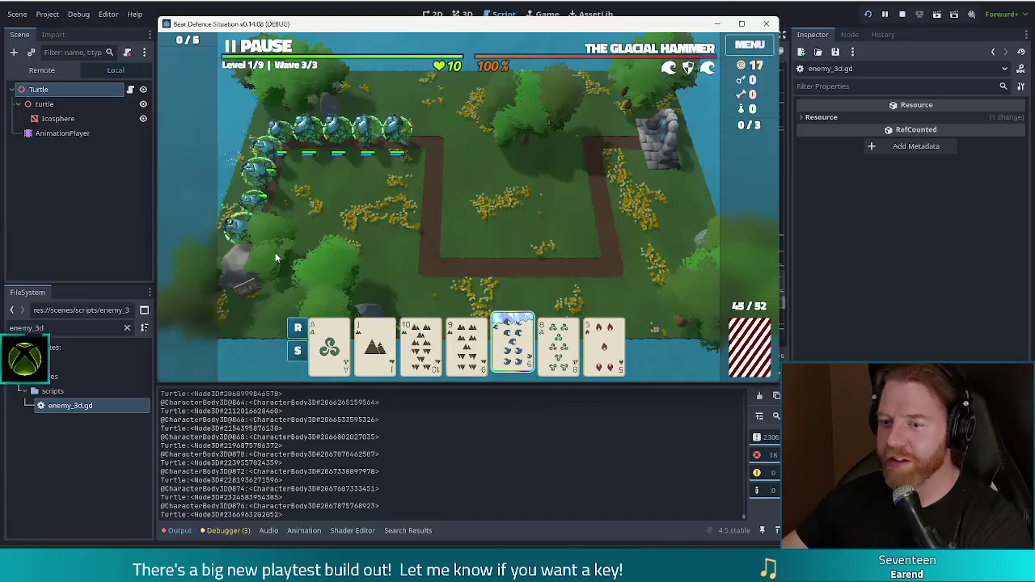
pyautogui.click(903, 16)
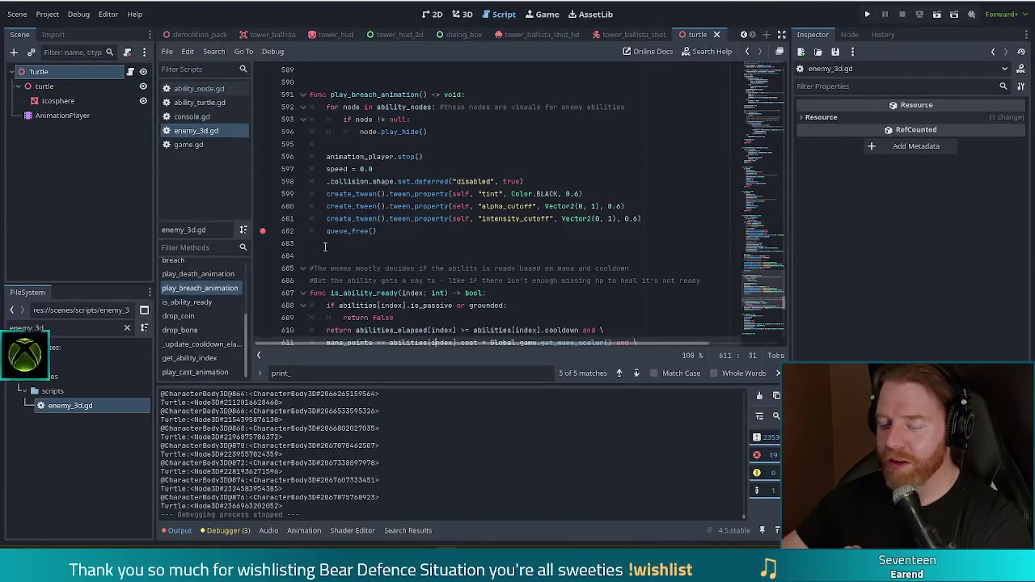
# Scroll up through enemy_3d.gd, relaunch the game with F5, and start a new game.
pyautogui.scroll(20, 763, 261)
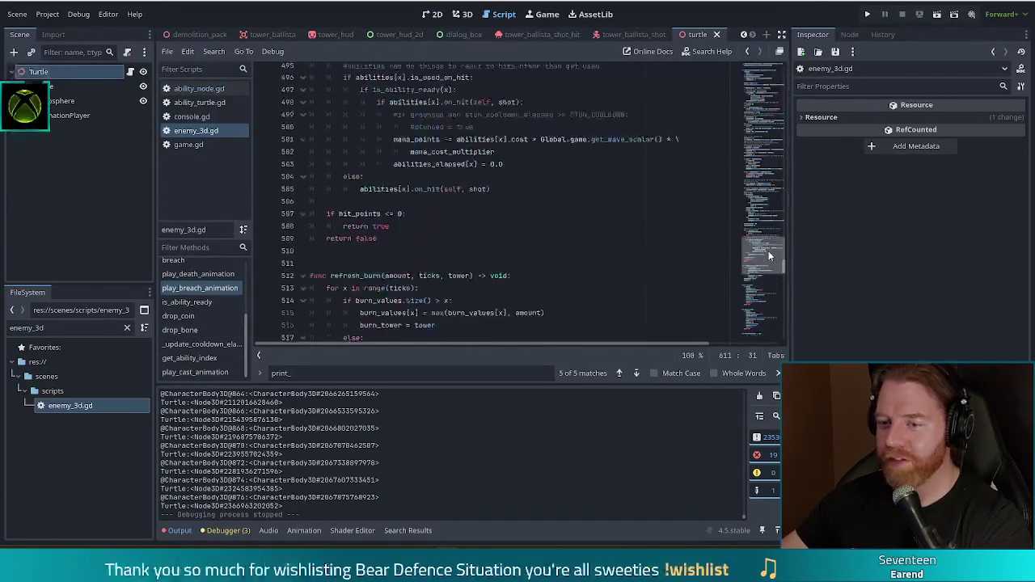
pyautogui.scroll(10, 775, 232)
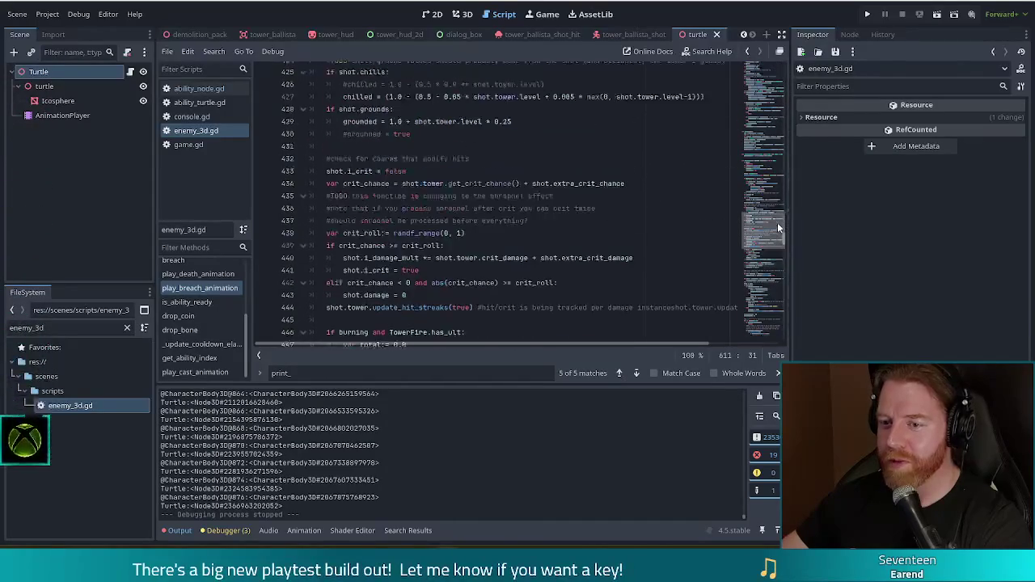
pyautogui.scroll(3, 781, 218)
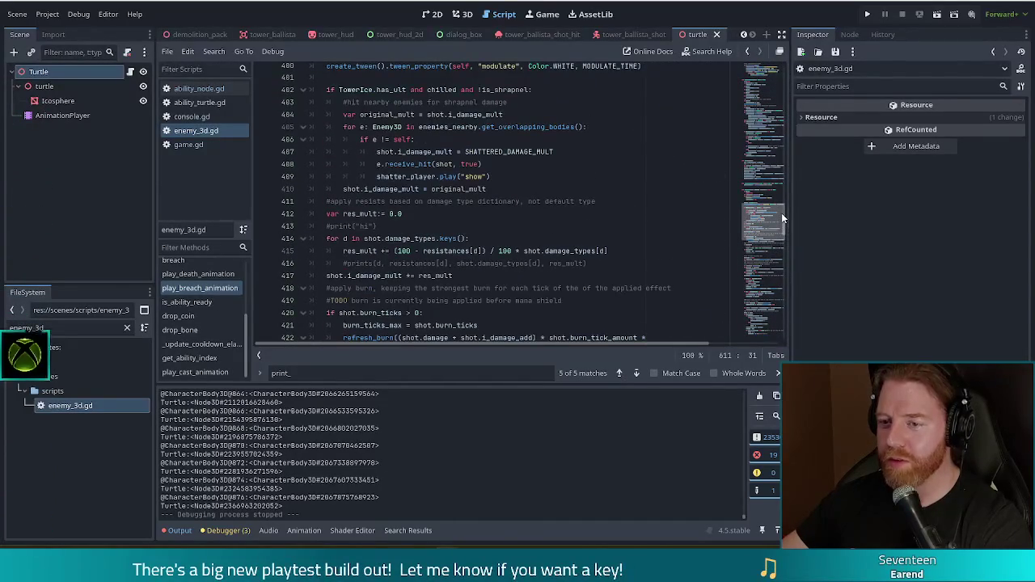
pyautogui.scroll(4, 203, 312)
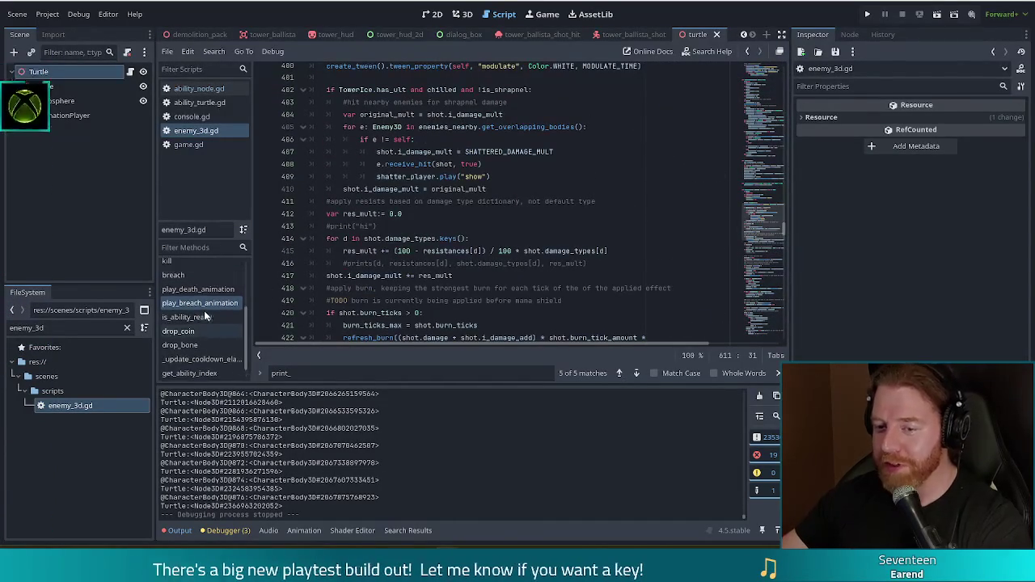
pyautogui.press('F5')
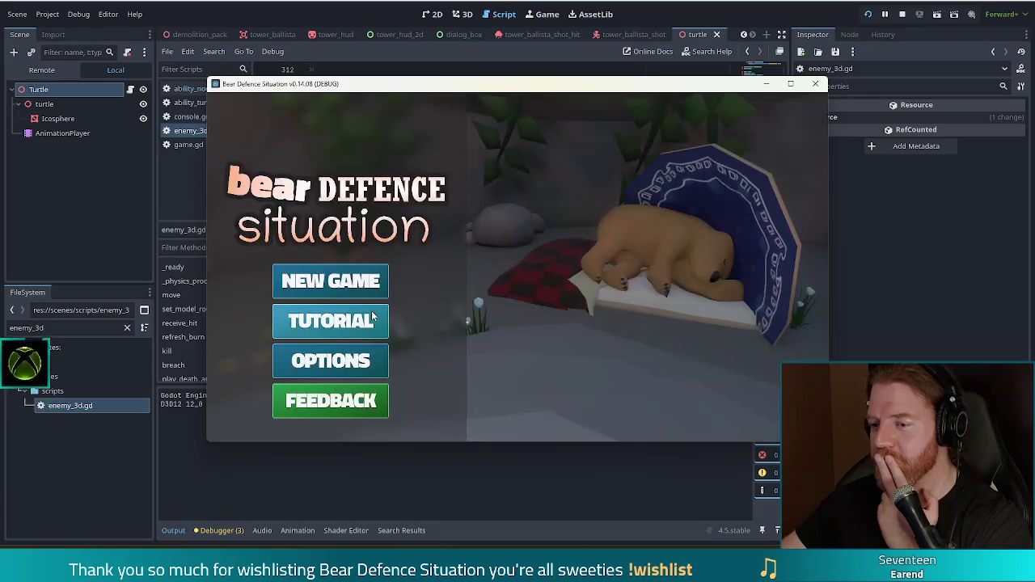
pyautogui.click(347, 283)
# Give the enemies the turtle ability using the set_e console command.
pyautogui.moveTo(590, 87)
pyautogui.mouseDown()
pyautogui.moveTo(519, 72)
pyautogui.moveTo(546, 77)
pyautogui.mouseUp()
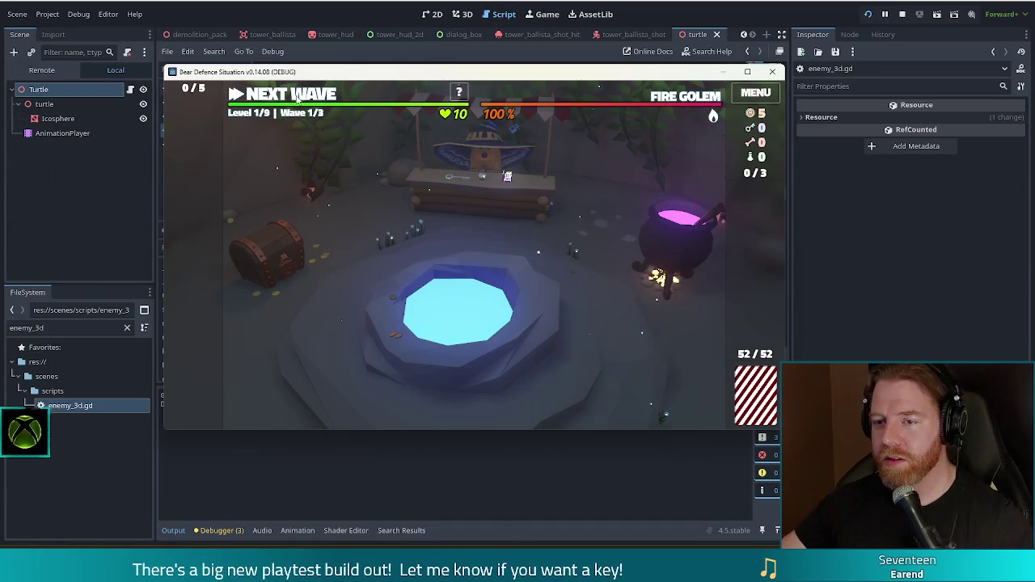
pyautogui.press('`')
pyautogui.write('set_abili')
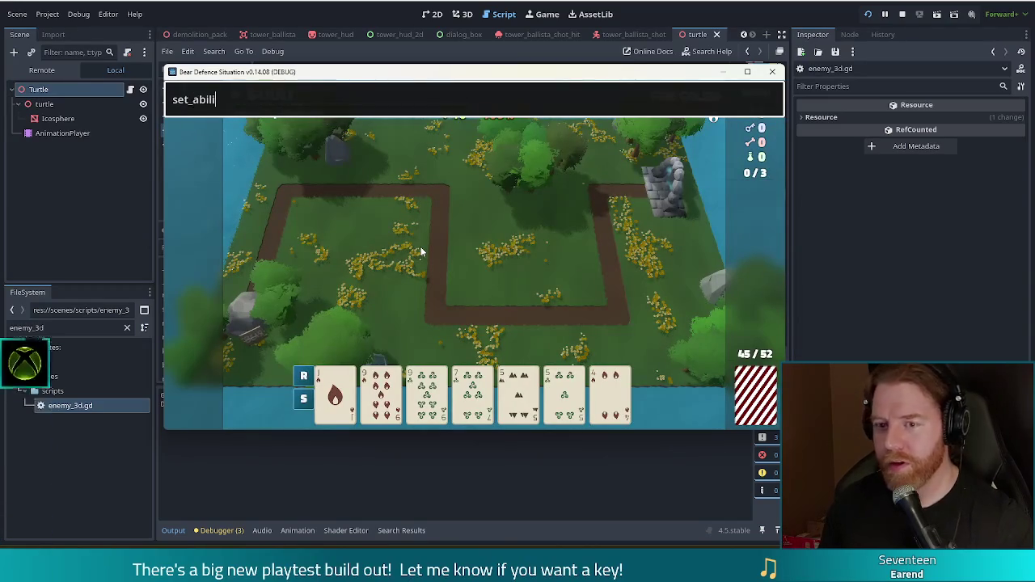
pyautogui.write('e')
pyautogui.press('Return')
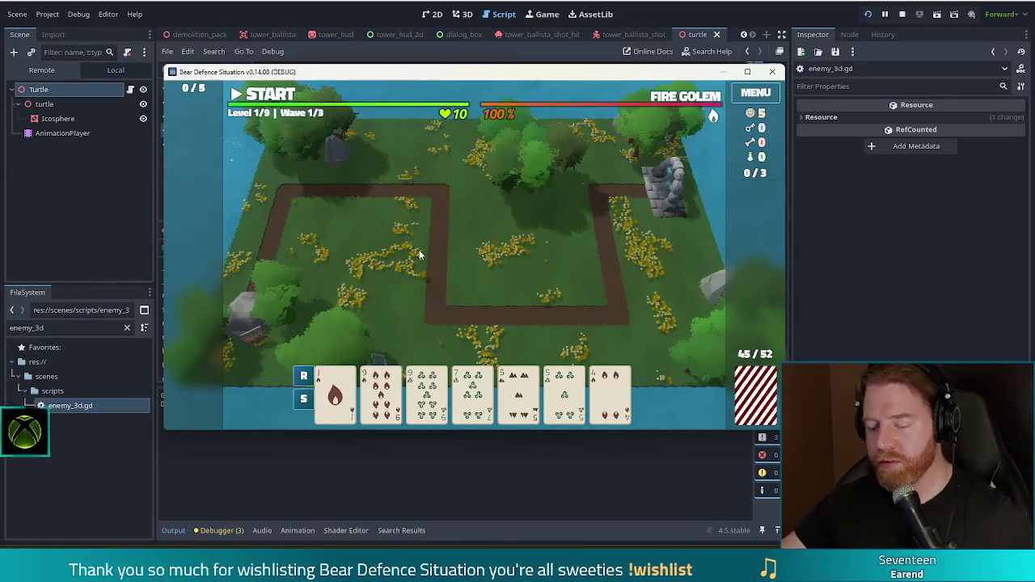
# Play wave 1, start wave 2 of the Fire Golems, and return to enemy_3d.gd.
pyautogui.click(271, 94)
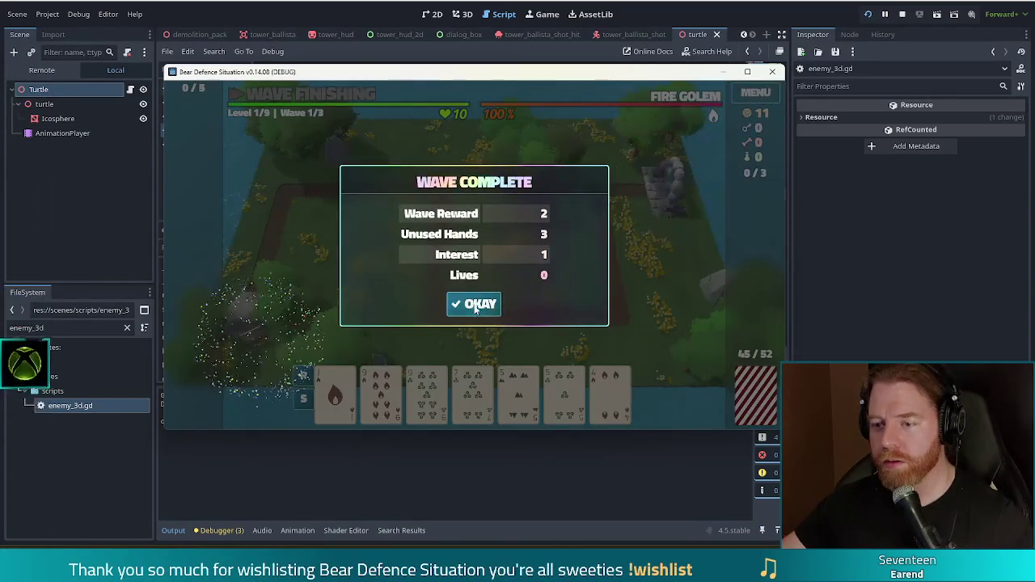
pyautogui.click(477, 309)
pyautogui.click(272, 95)
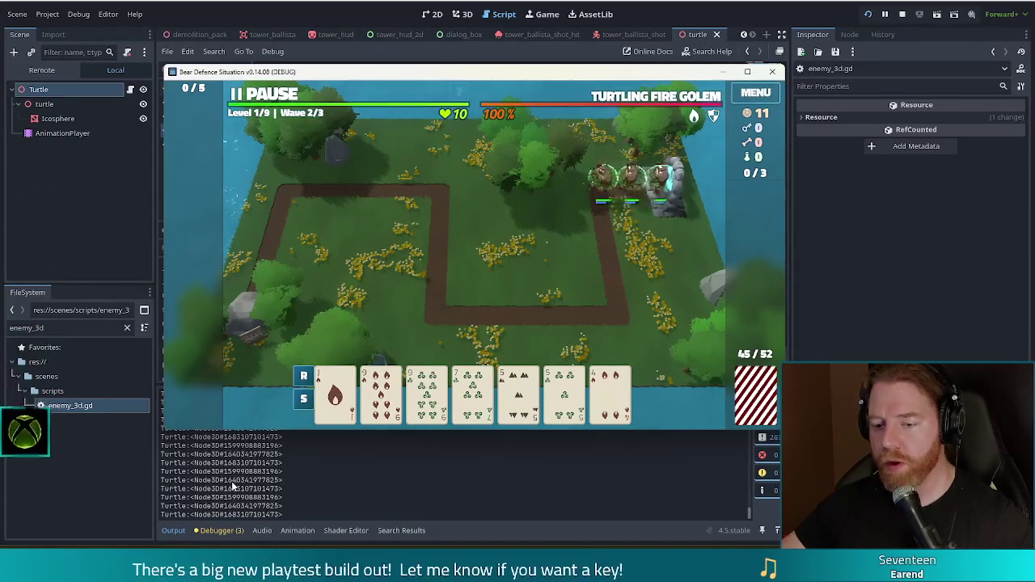
pyautogui.click(284, 14)
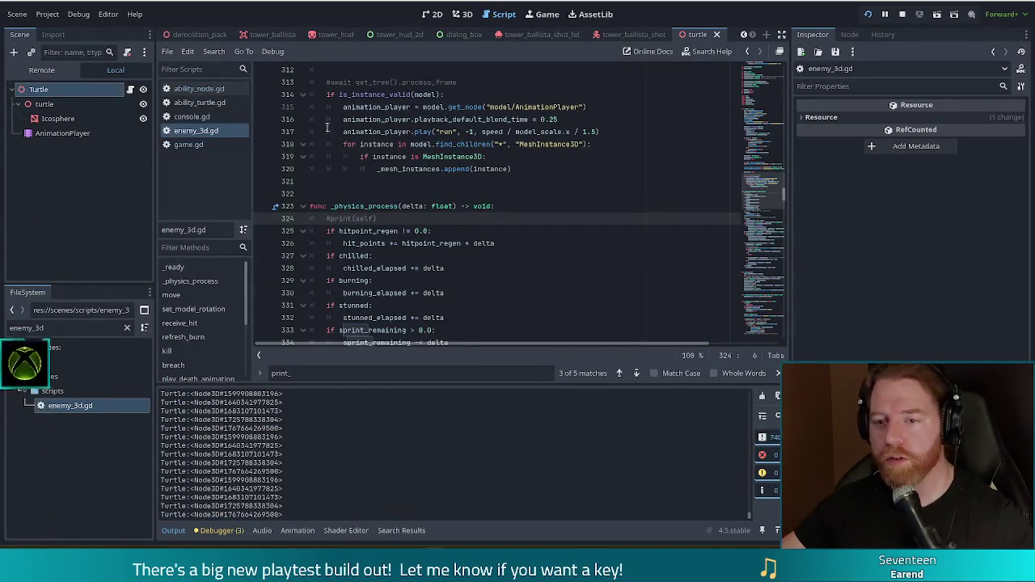
# Comment out the _physics_process debug print lines 11–12 in ability_node.gd and save the script.
pyautogui.click(200, 103)
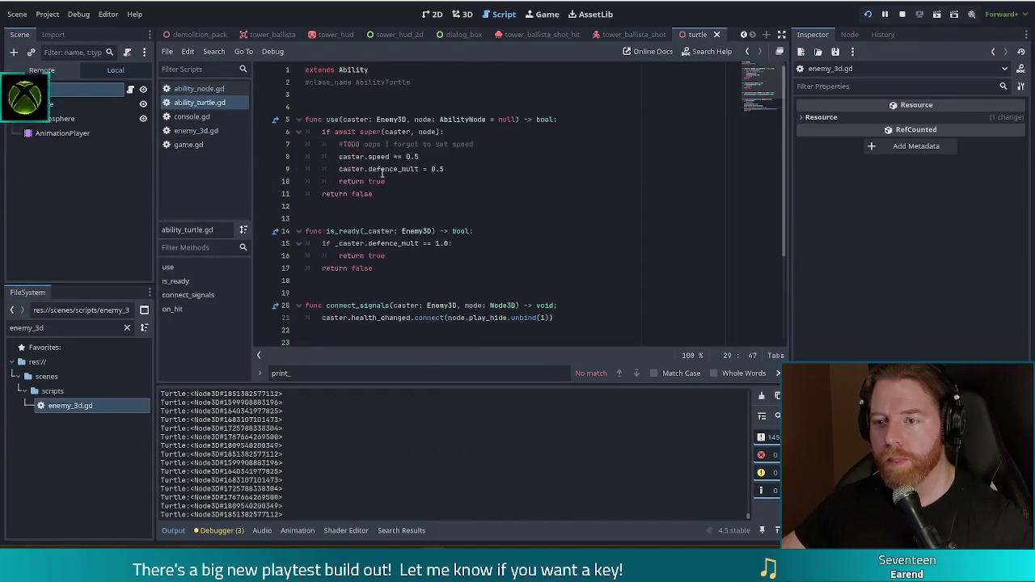
pyautogui.scroll(-2, 339, 186)
pyautogui.scroll(4, 383, 172)
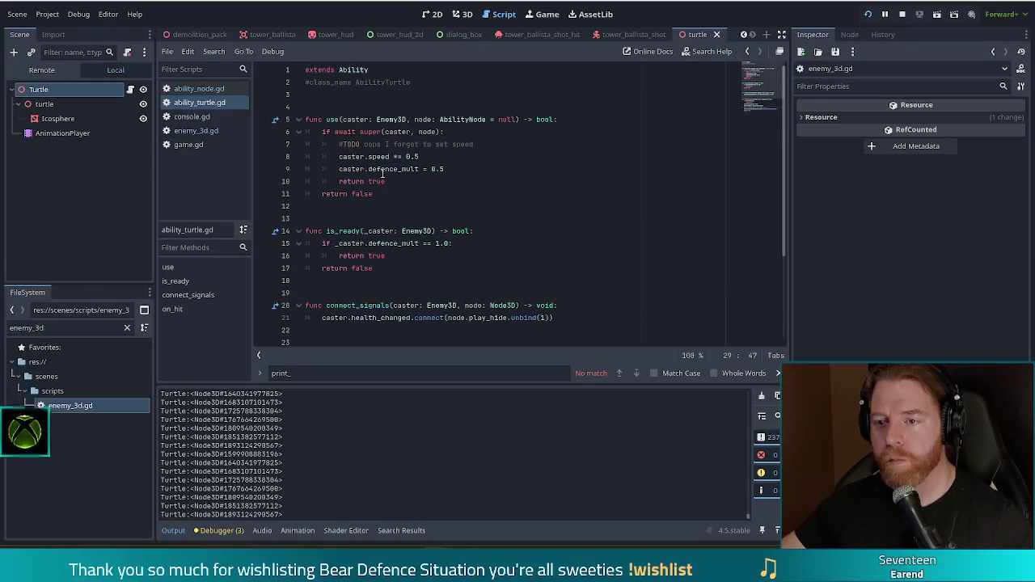
pyautogui.click(199, 89)
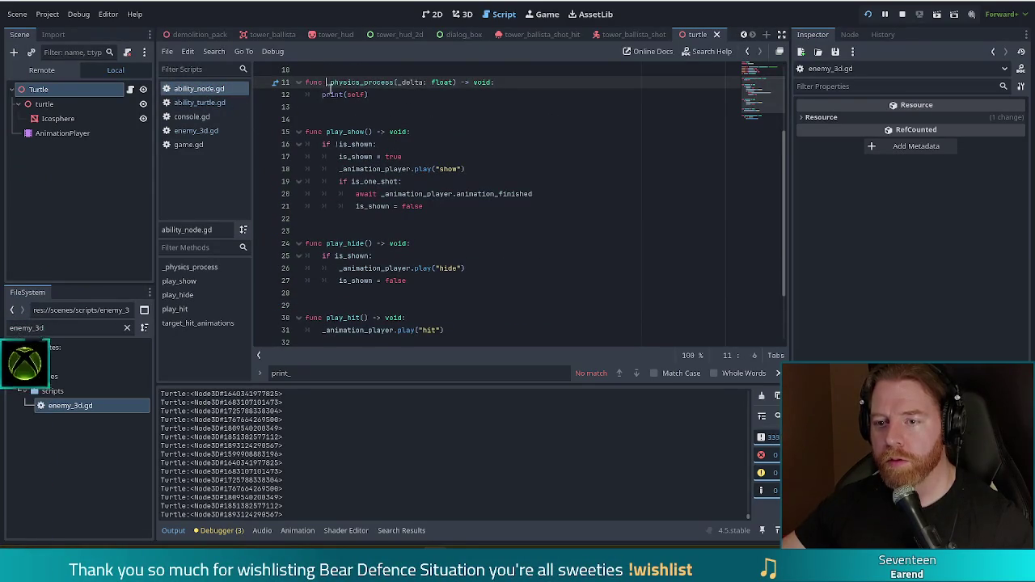
pyautogui.moveTo(328, 84); pyautogui.dragTo(334, 94)
pyautogui.hotkey('ctrl', 'k')
pyautogui.hotkey('ctrl', 's')
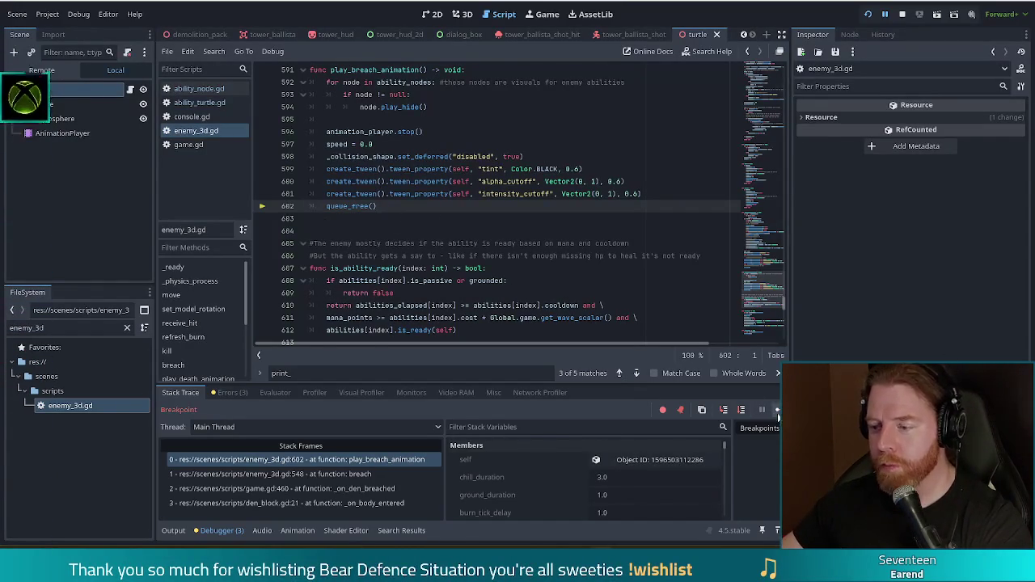
# Resume the game from the breakpoint, dismiss the Wave Complete summary and return to enemy_3d.gd.
pyautogui.click(776, 410)
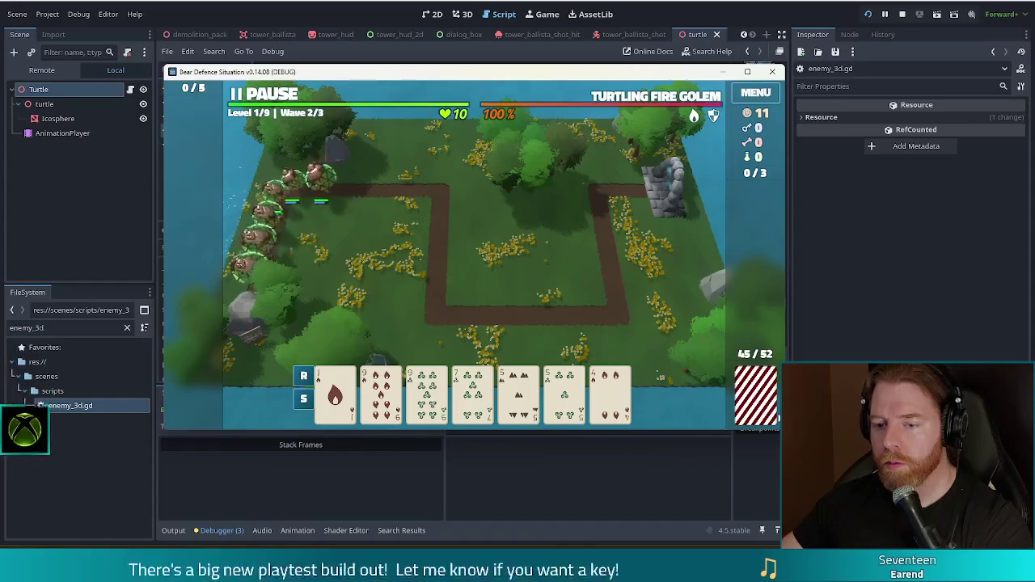
pyautogui.click(775, 410)
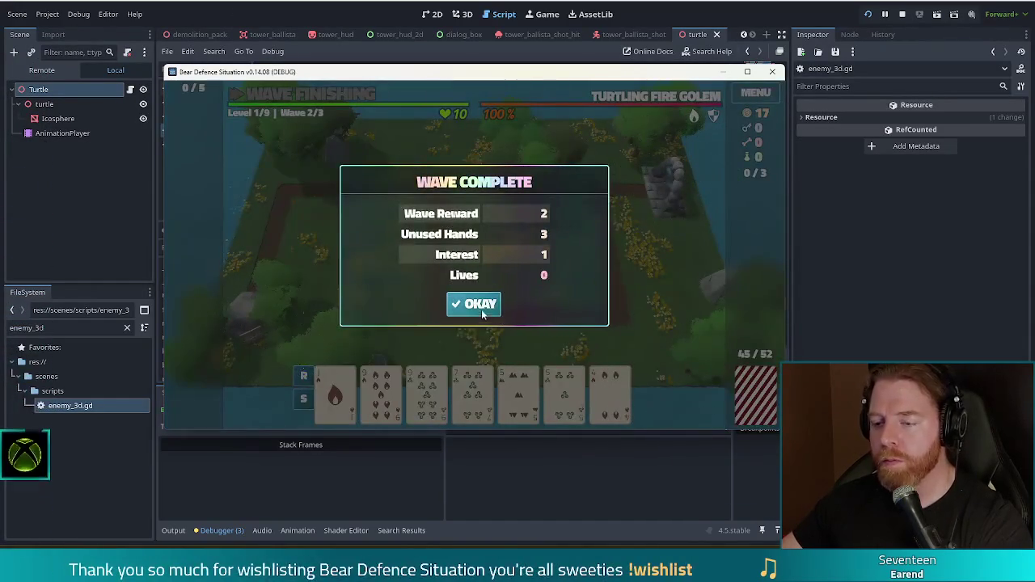
pyautogui.click(477, 304)
pyautogui.click(285, 14)
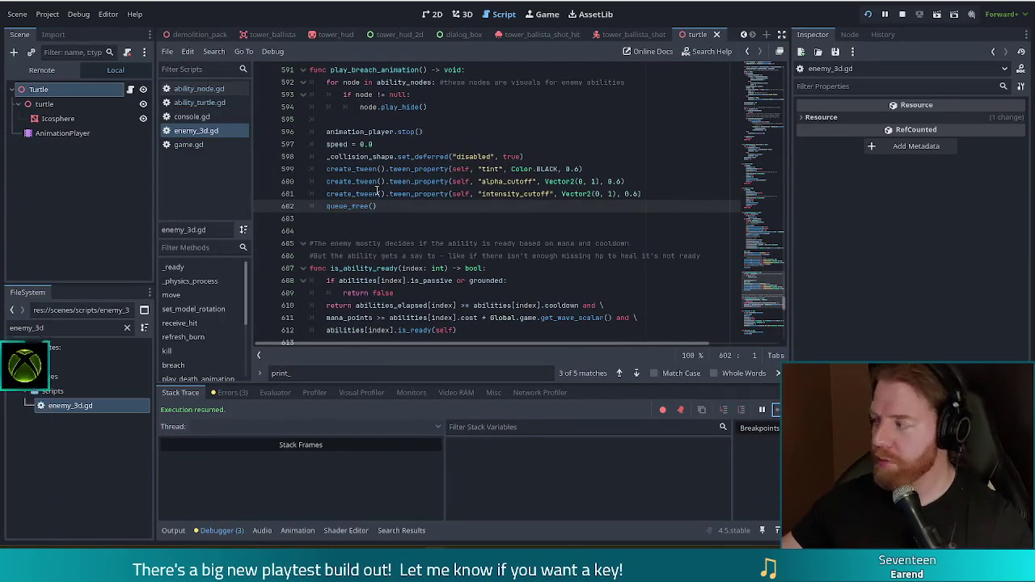
# Start a new line after node.play_hide() in play_breach_animation, beginning 'node.get_pa'.
pyautogui.moveTo(377, 192)
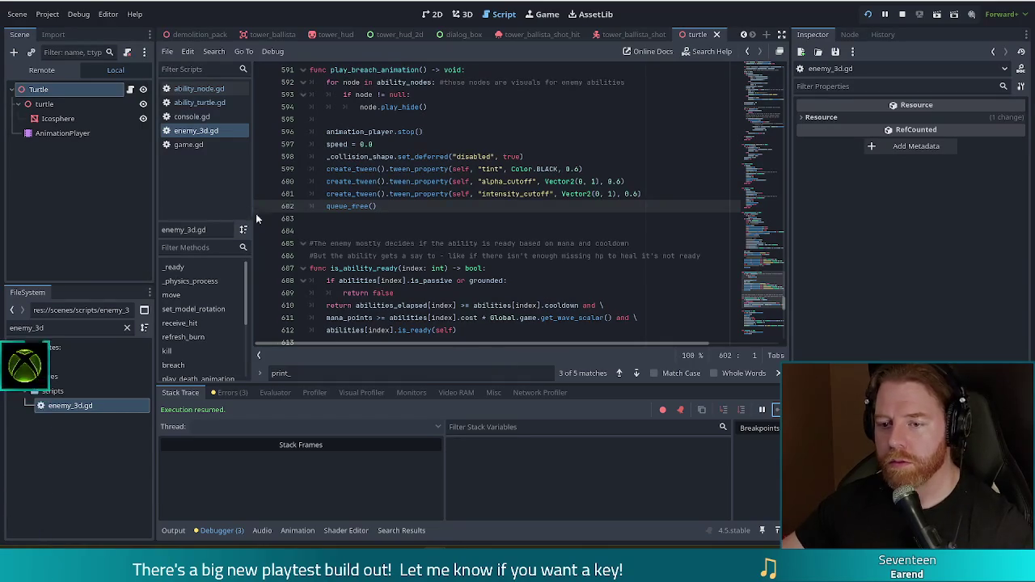
pyautogui.scroll(7, 596, 206)
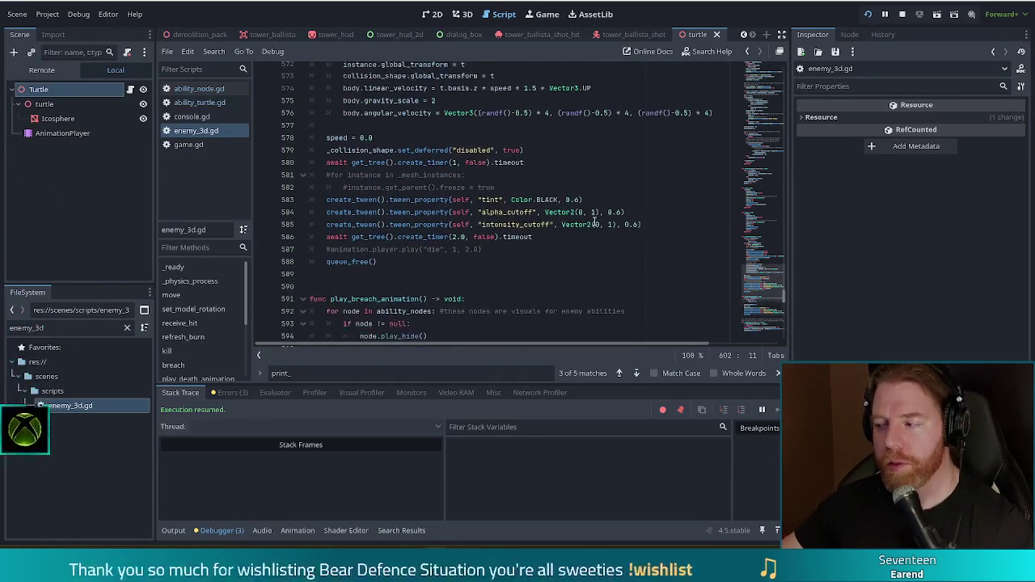
pyautogui.scroll(-4, 594, 221)
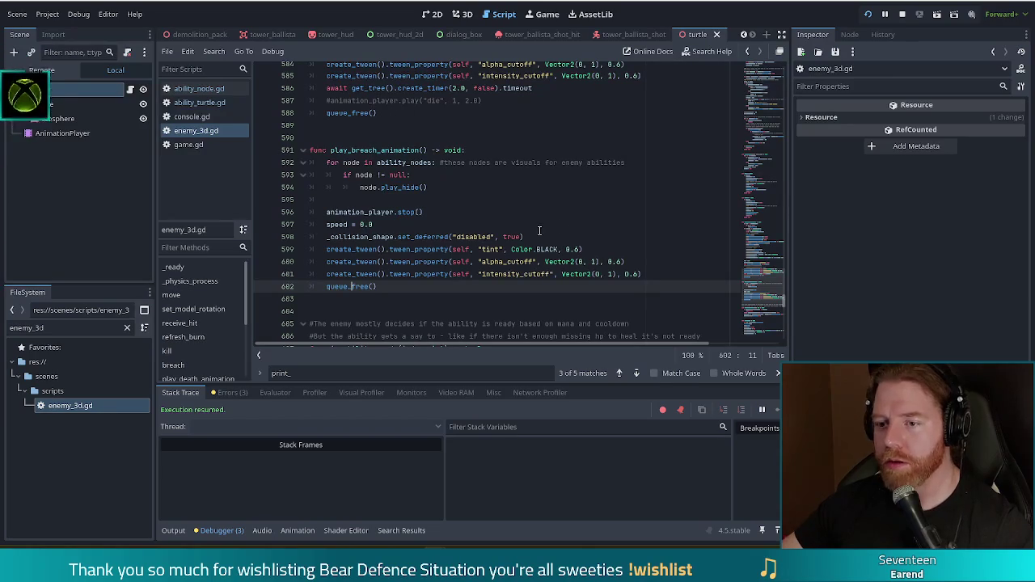
pyautogui.click(479, 187)
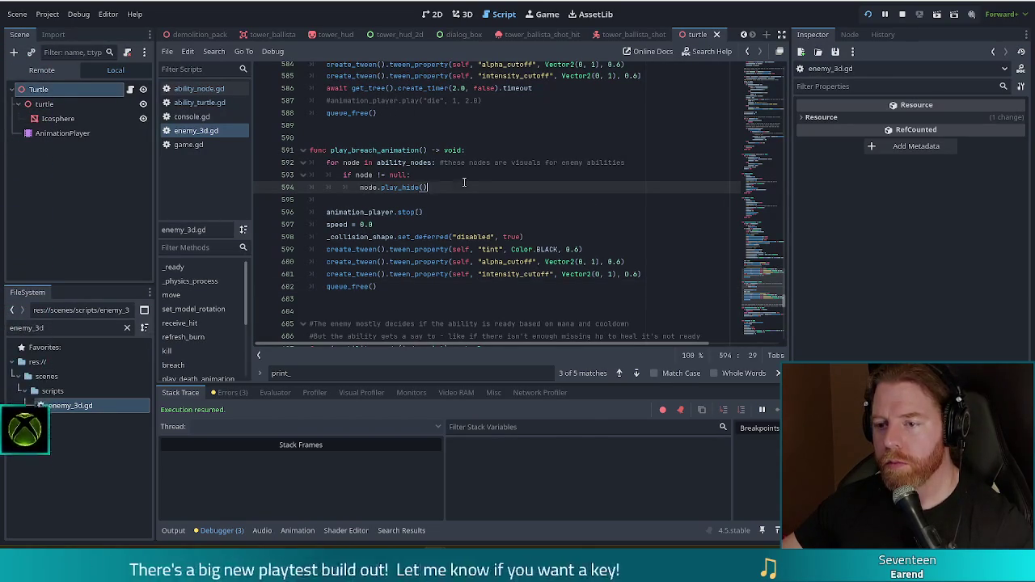
pyautogui.press('Return')
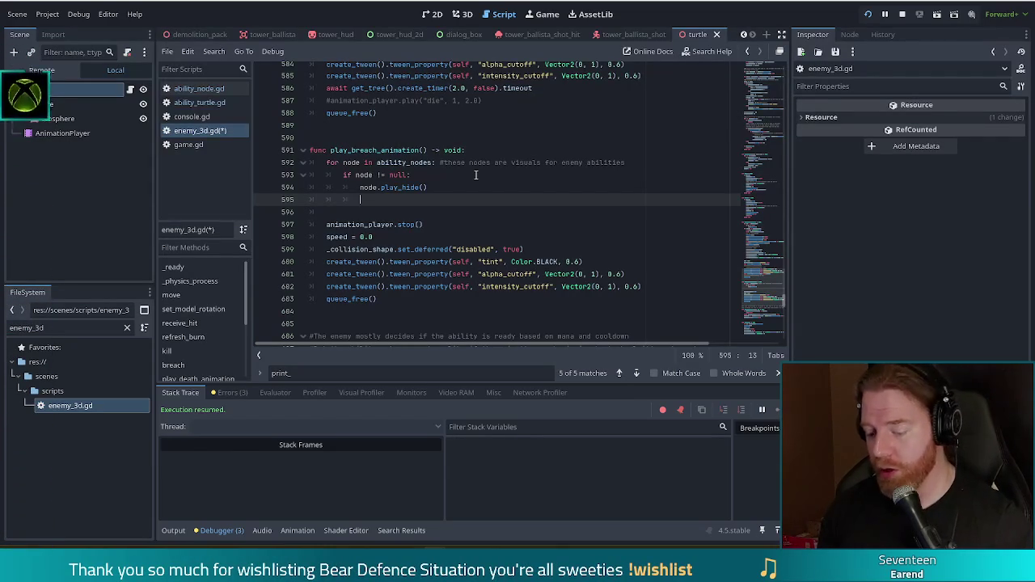
pyautogui.write('no')
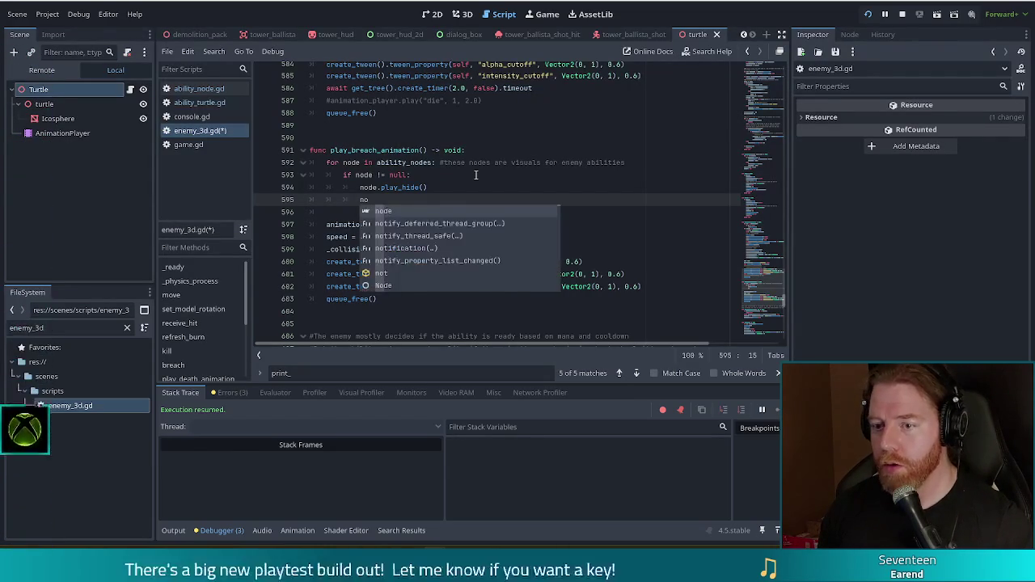
pyautogui.write('de.get_par')
# Complete node.get_parent().remove_child(node) and add node.queue_free() below it, then save enemy_3d.gd.
pyautogui.press('Return')
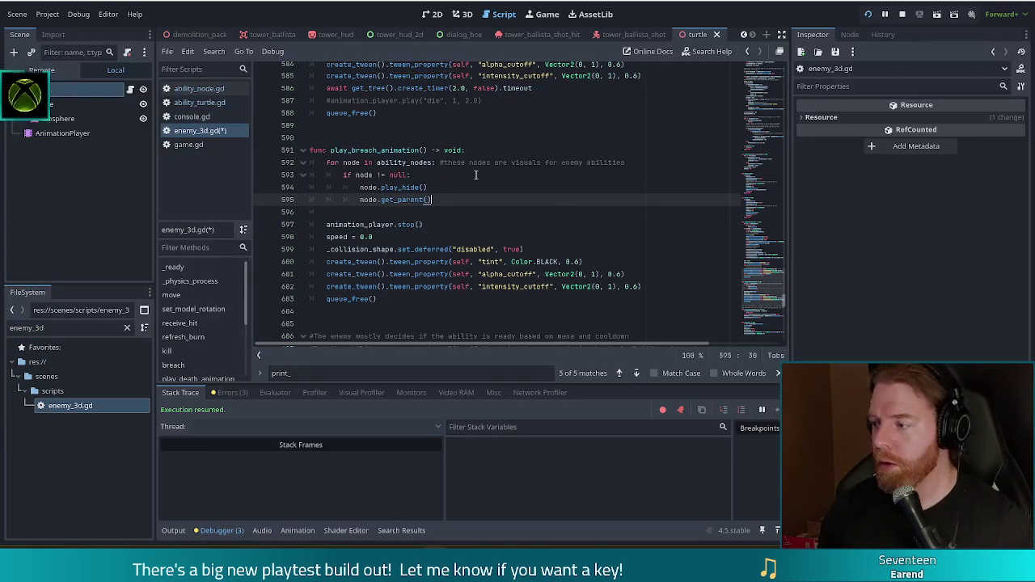
pyautogui.write('.rem')
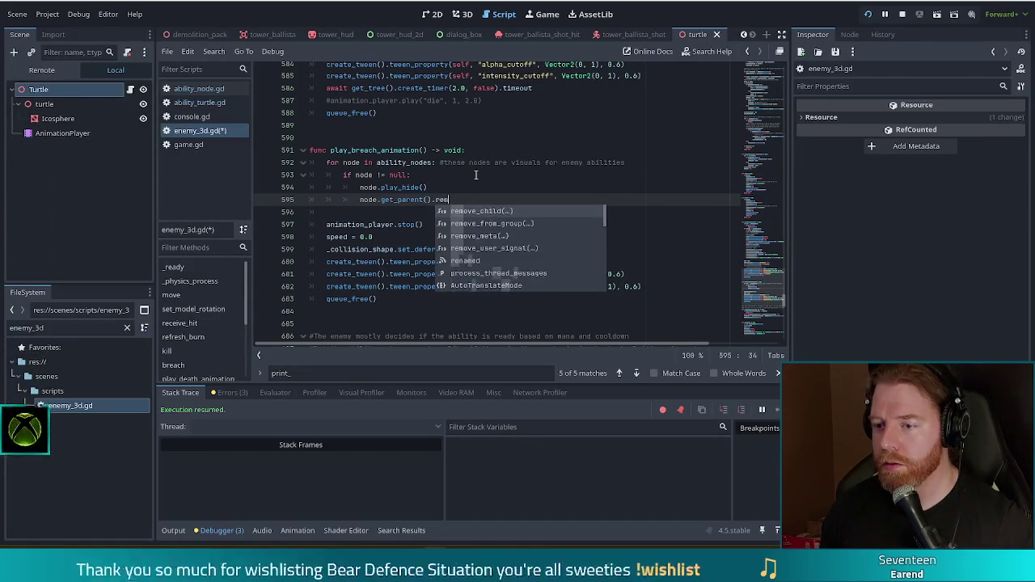
pyautogui.press('Return')
pyautogui.write(')')
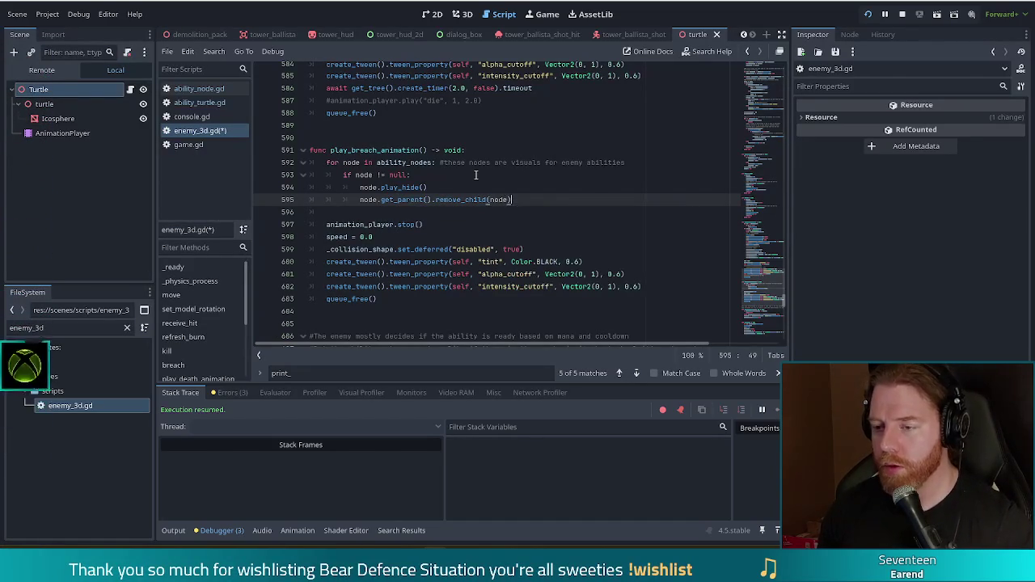
pyautogui.press('Return')
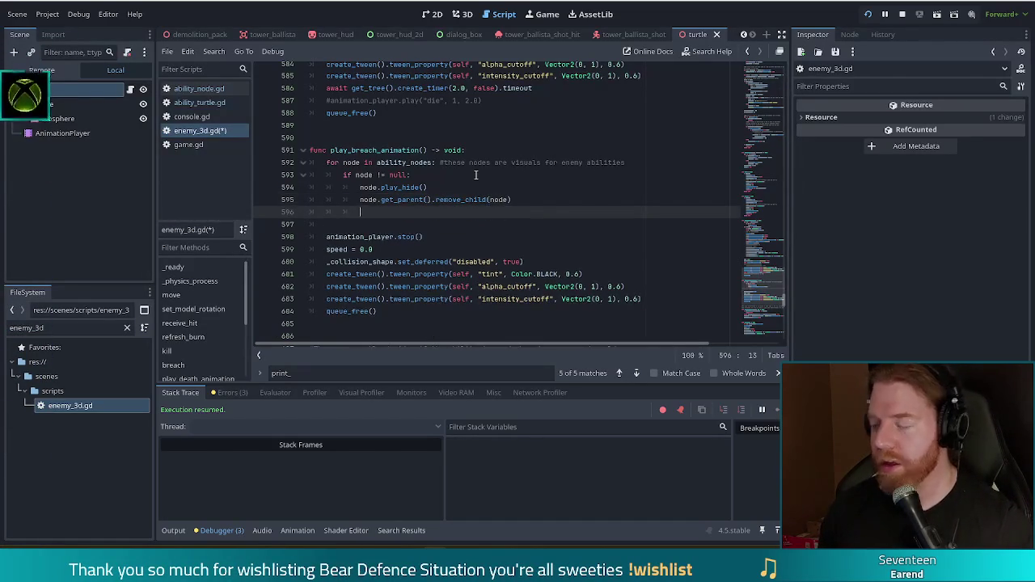
pyautogui.write('node')
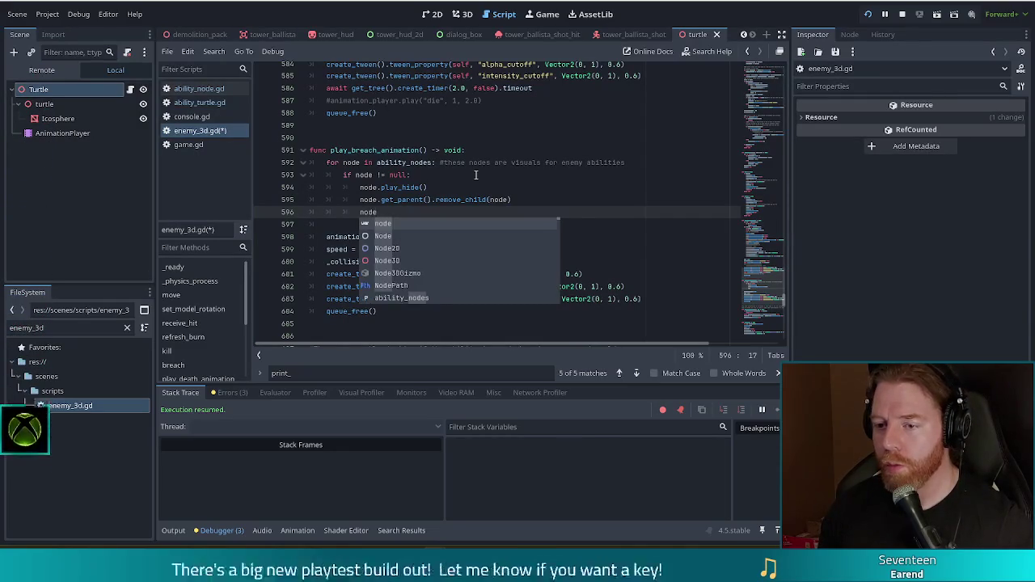
pyautogui.write('.que')
pyautogui.press('Down')
pyautogui.press('Return')
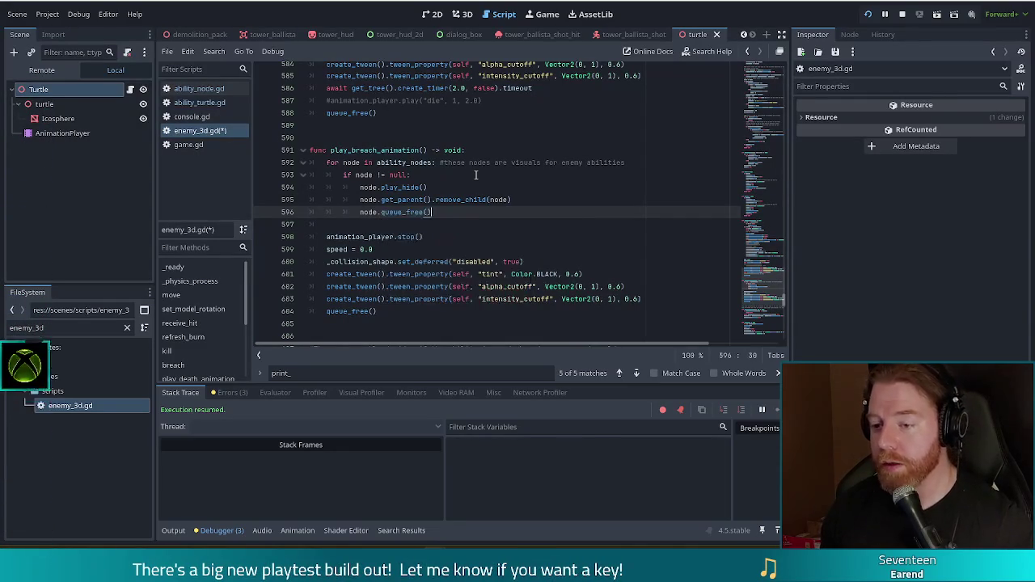
pyautogui.hotkey('ctrl', 's')
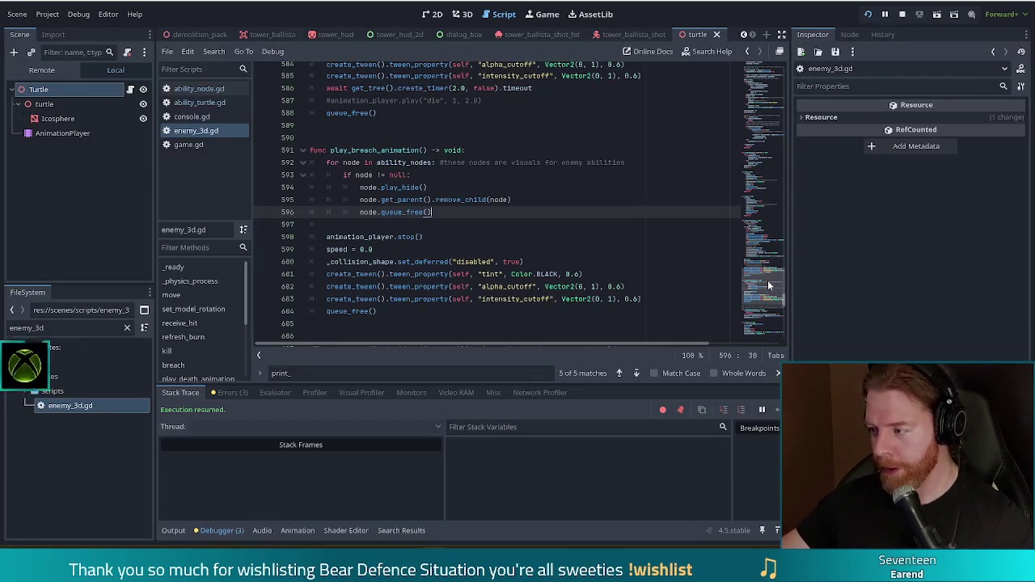
pyautogui.click(768, 182)
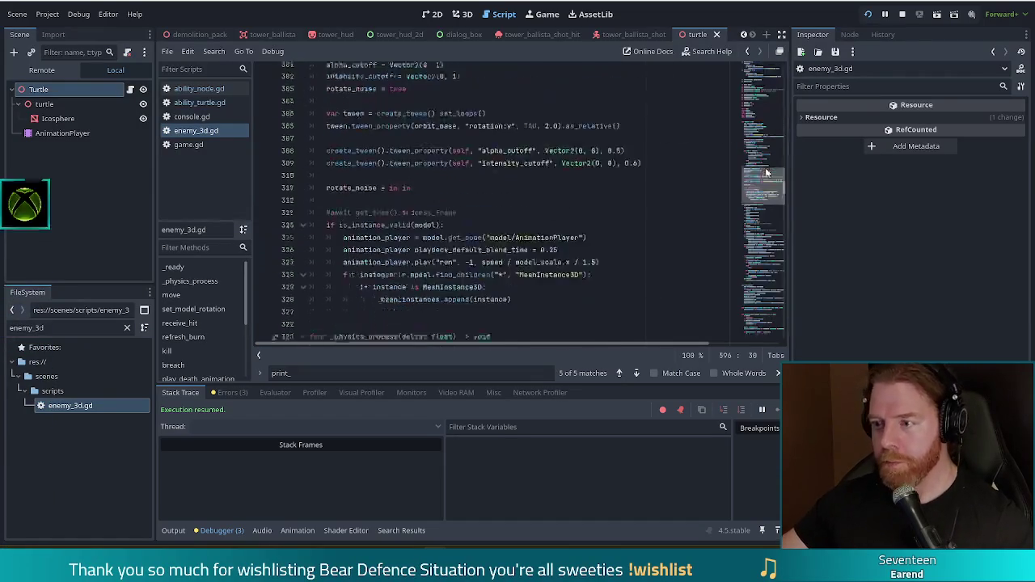
# Uncomment print(self) on line 324 of enemy_3d.gd's _physics_process and relaunch the project.
pyautogui.click(195, 282)
pyautogui.press('Down')
pyautogui.hotkey('ctrl', 'k')
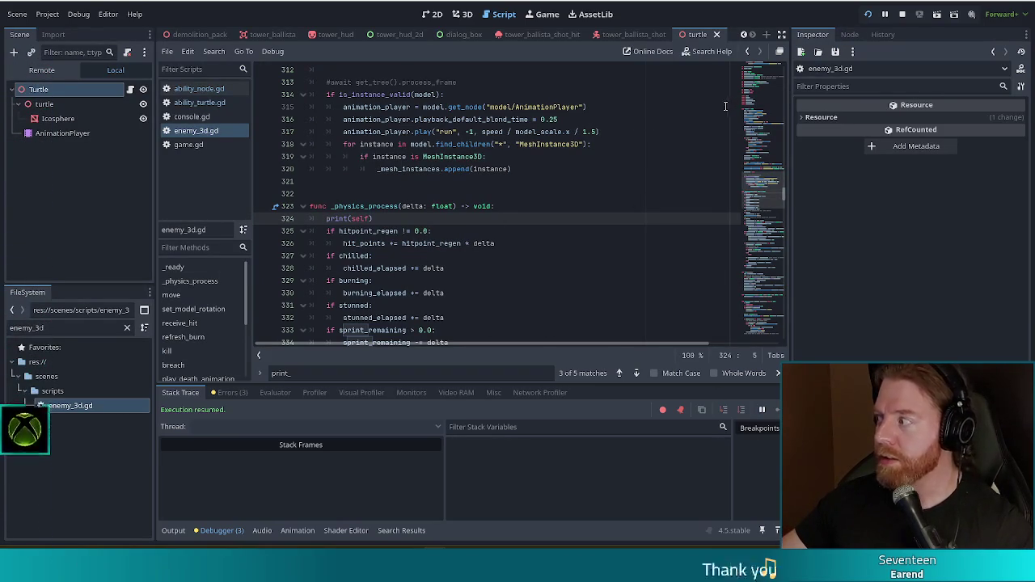
pyautogui.click(869, 15)
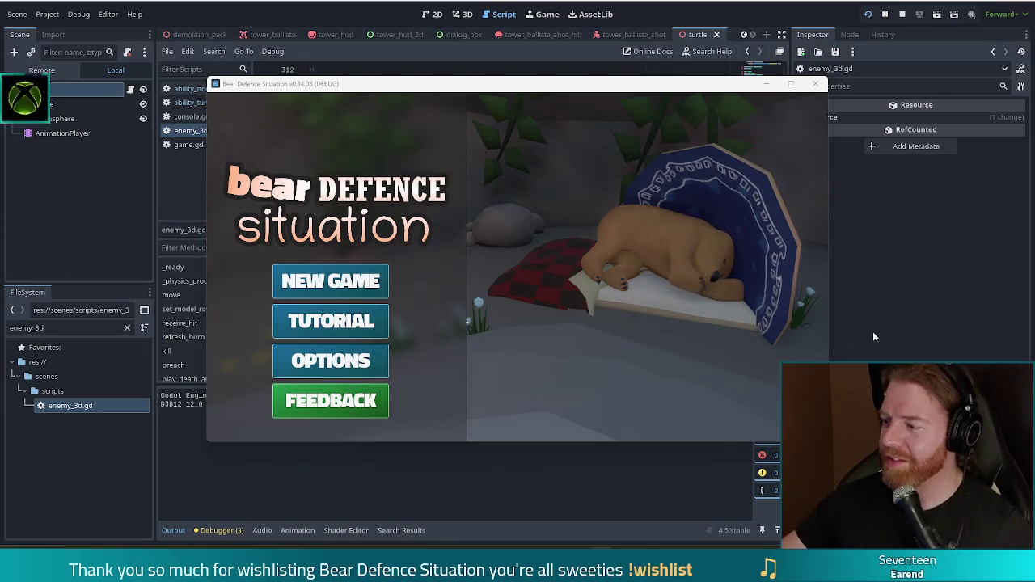
# Start a new game and enter 'set_ability turtle' in the in-game console.
pyautogui.click(370, 281)
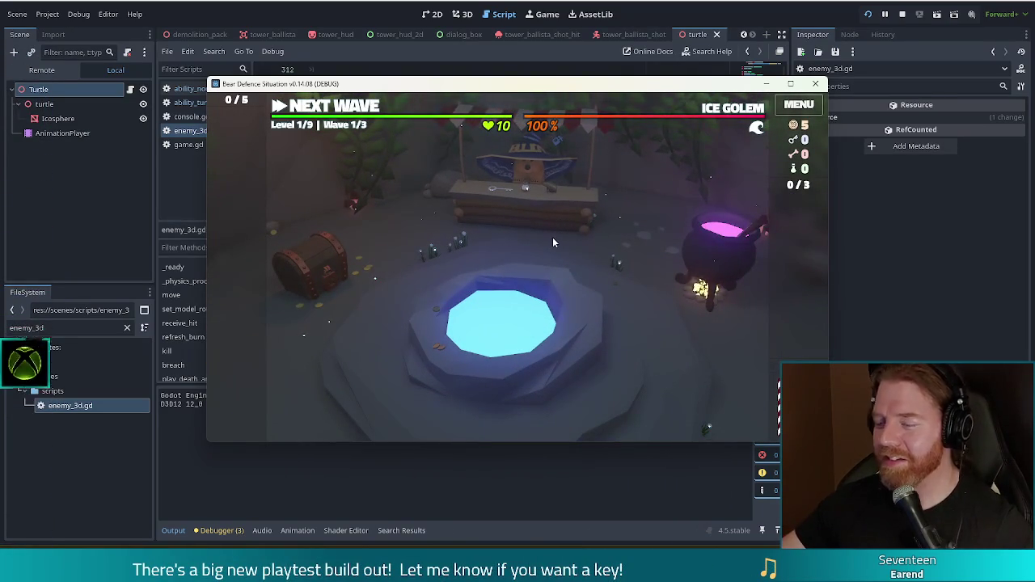
pyautogui.press('`')
pyautogui.write('set_ability ')
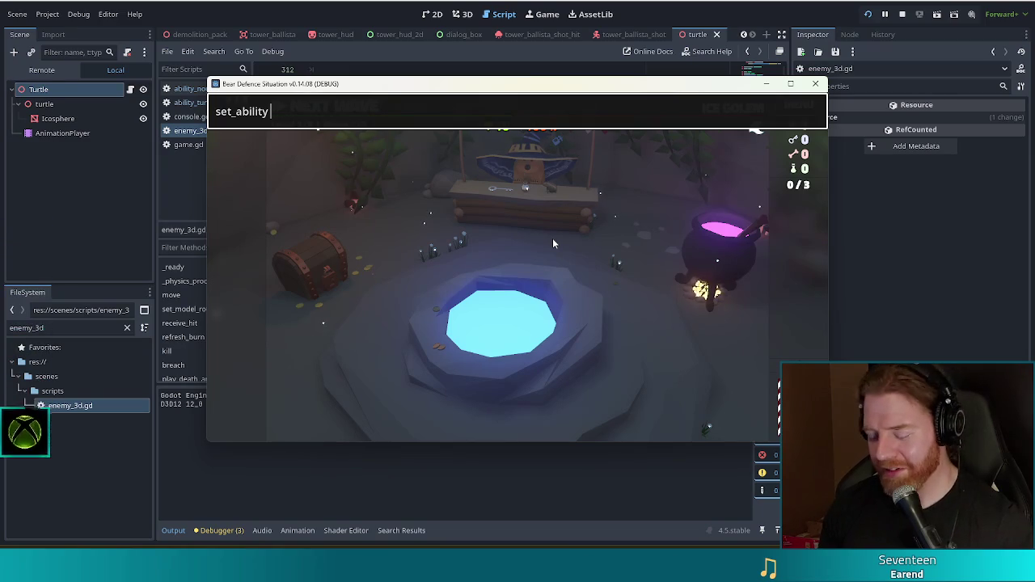
pyautogui.write('tut')
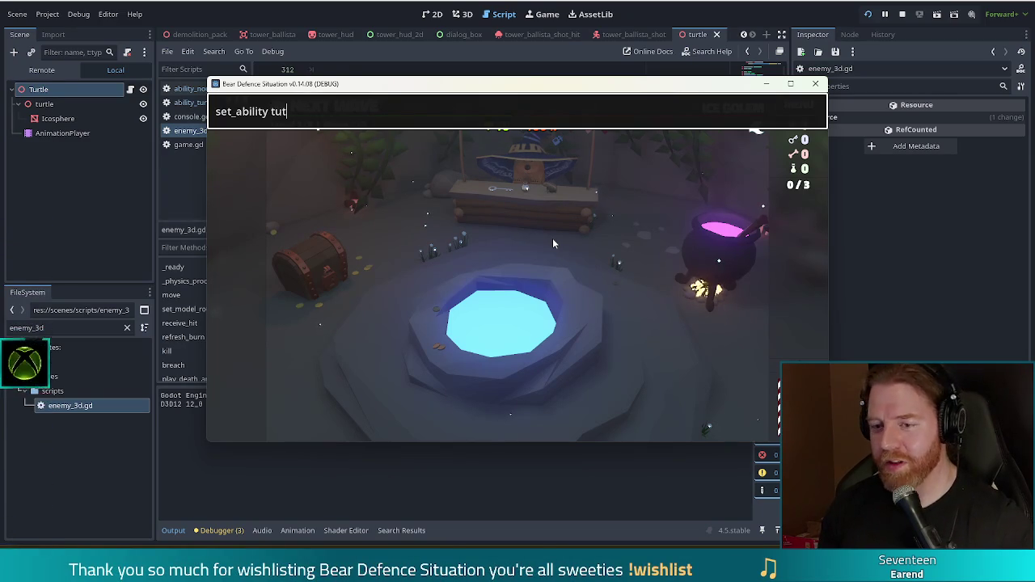
pyautogui.press('BackSpace')
pyautogui.write('rtle')
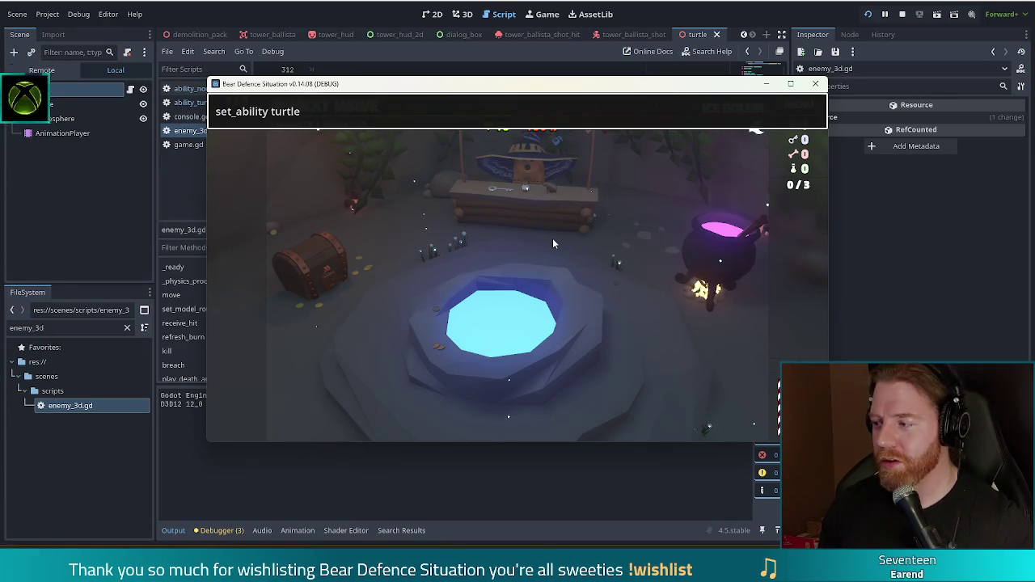
pyautogui.press('Return')
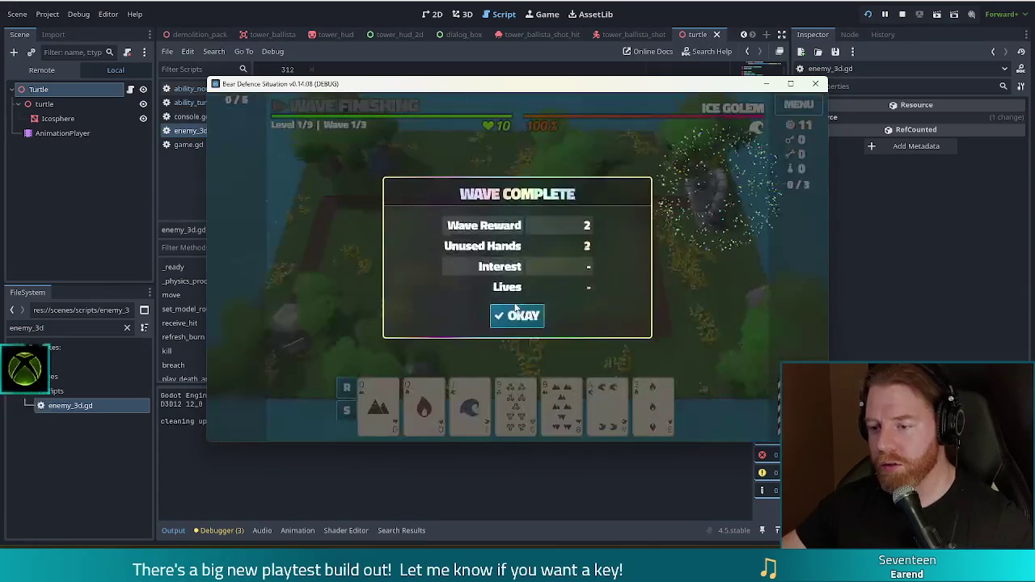
# Dismiss the Wave Complete summary, start wave 2, and bring the editor back once it finishes.
pyautogui.click(521, 315)
pyautogui.click(321, 106)
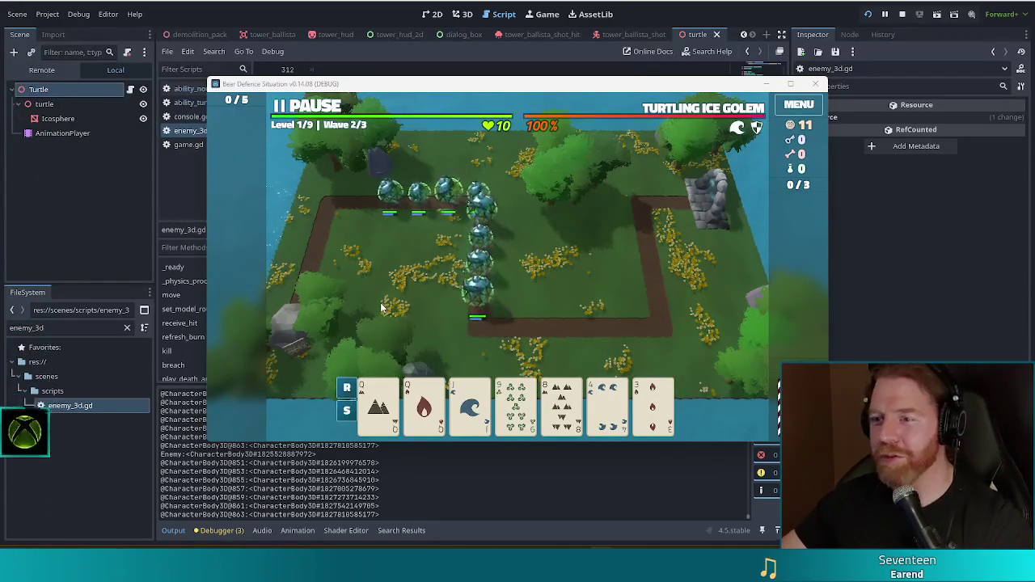
pyautogui.moveTo(554, 88); pyautogui.dragTo(519, 68)
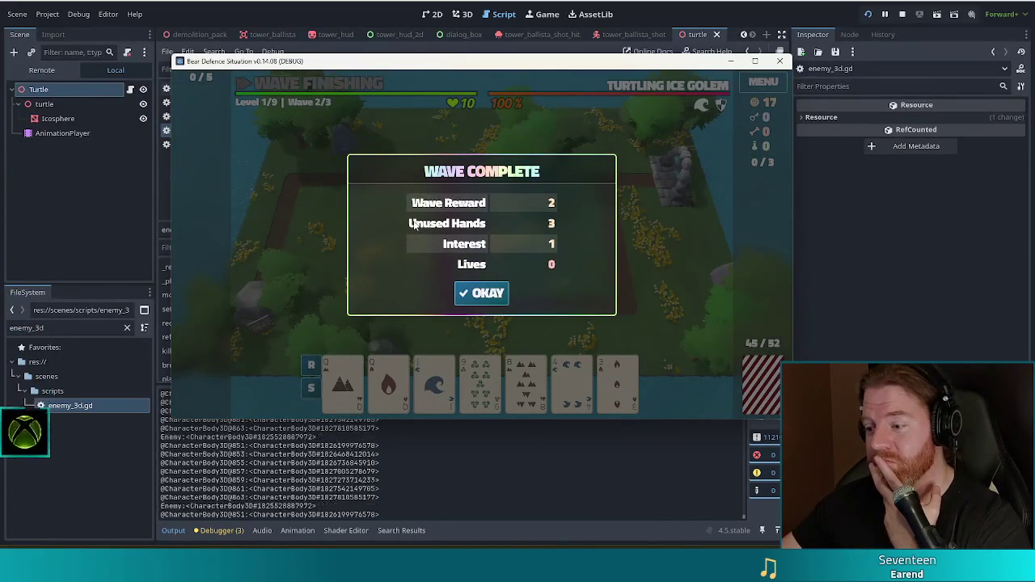
pyautogui.hotkey('alt', 'Tab')
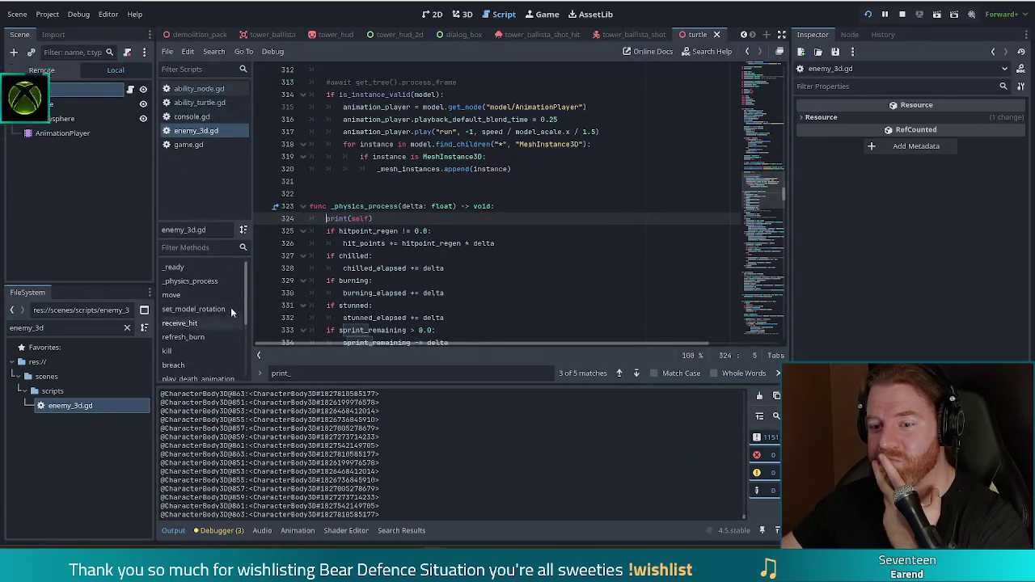
# Jump to play_breach_animation in enemy_3d.gd and place the cursor on remove_child line 595.
pyautogui.click(242, 296)
pyautogui.moveTo(245, 302); pyautogui.dragTo(253, 356)
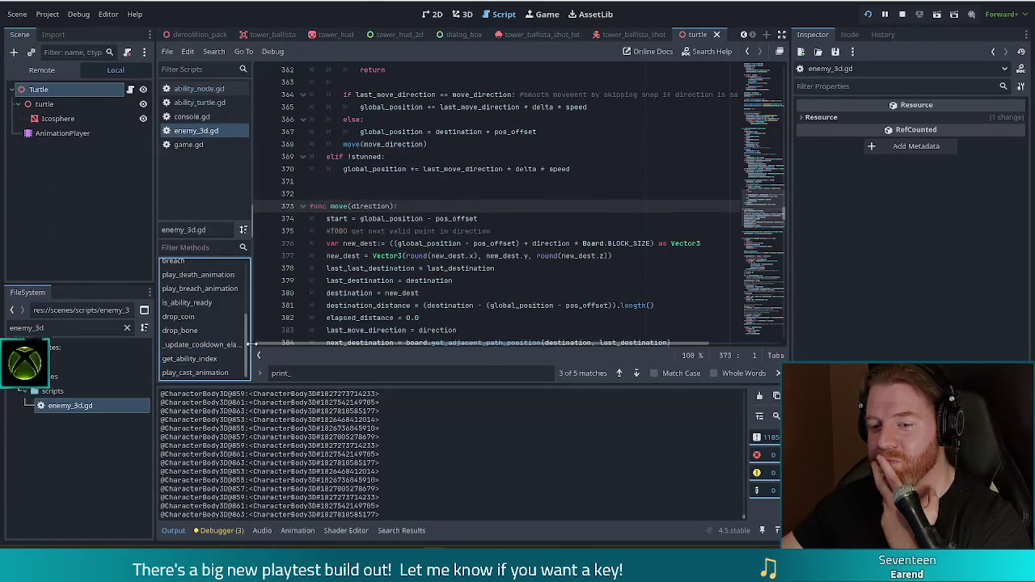
pyautogui.click(192, 289)
pyautogui.click(501, 256)
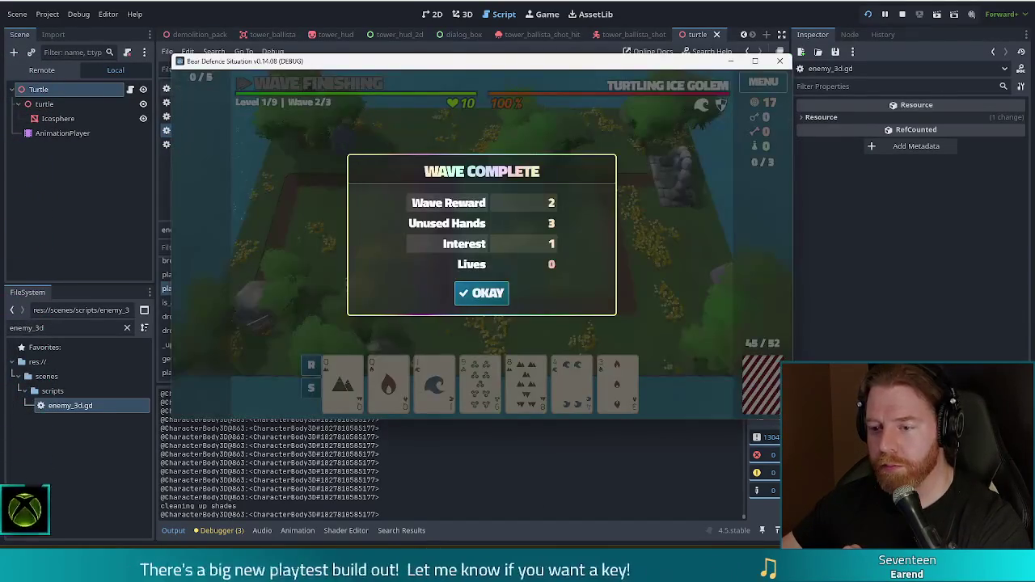
# Dismiss the game's Wave Complete notice to reach wave 3/3, then return to the node.queue_free() line.
pyautogui.hotkey('alt', 'Tab')
pyautogui.click(483, 293)
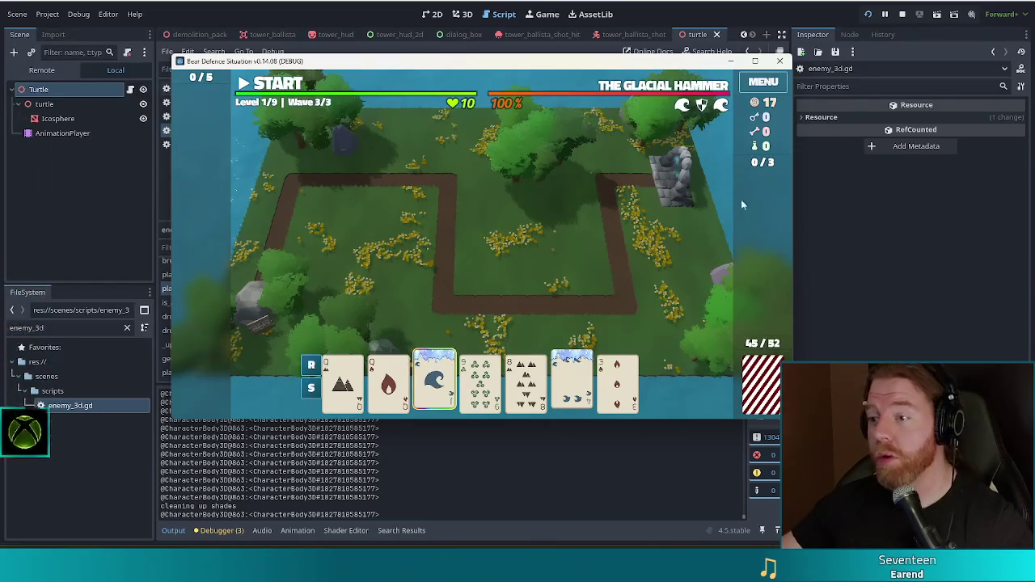
pyautogui.hotkey('alt', 'Tab')
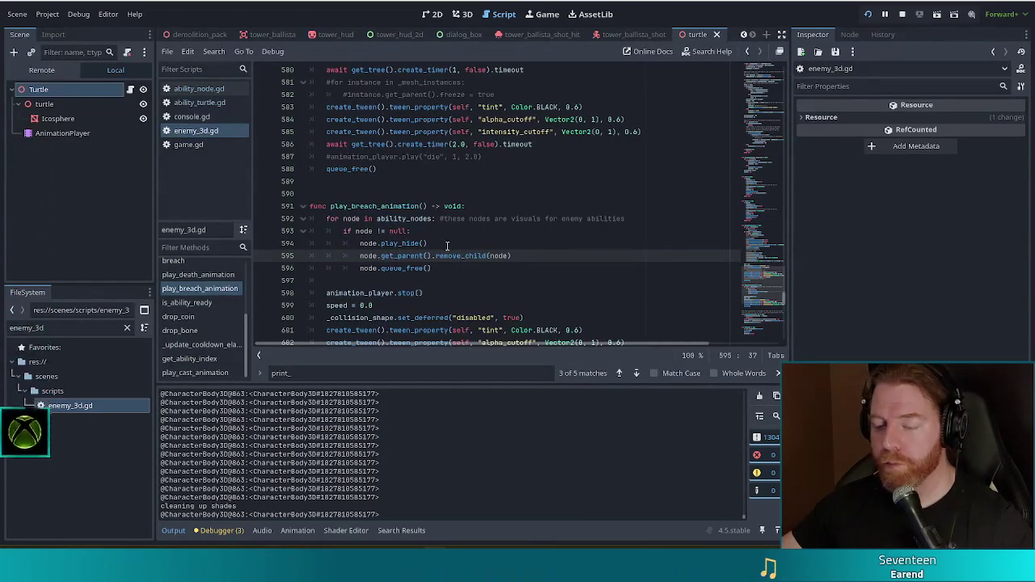
pyautogui.click(383, 268)
# Comment out node.queue_free() and replace the node removal call with get_parent().remove_child(self).
pyautogui.press('Home')
pyautogui.write('#')
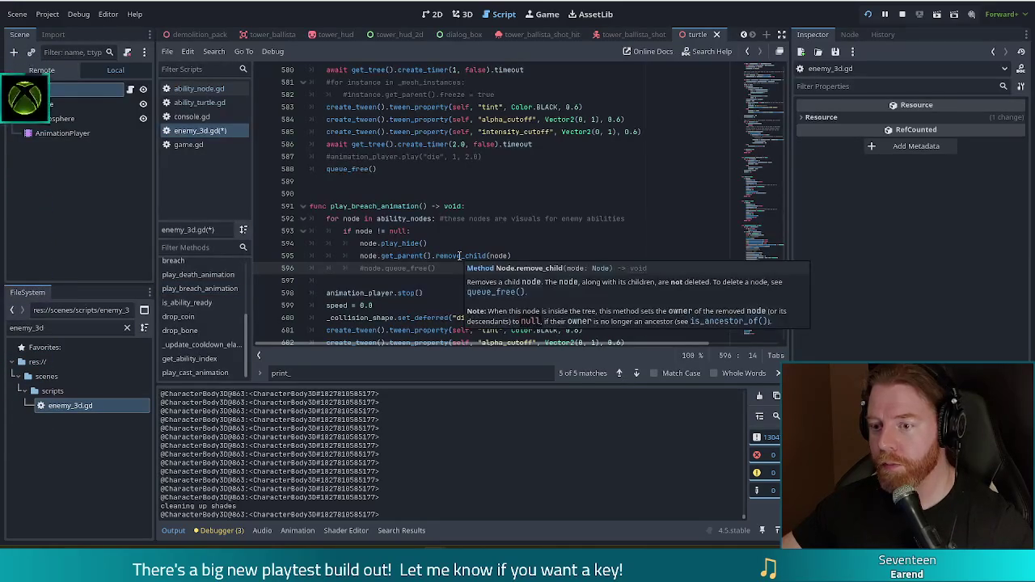
pyautogui.moveTo(513, 256); pyautogui.dragTo(352, 261)
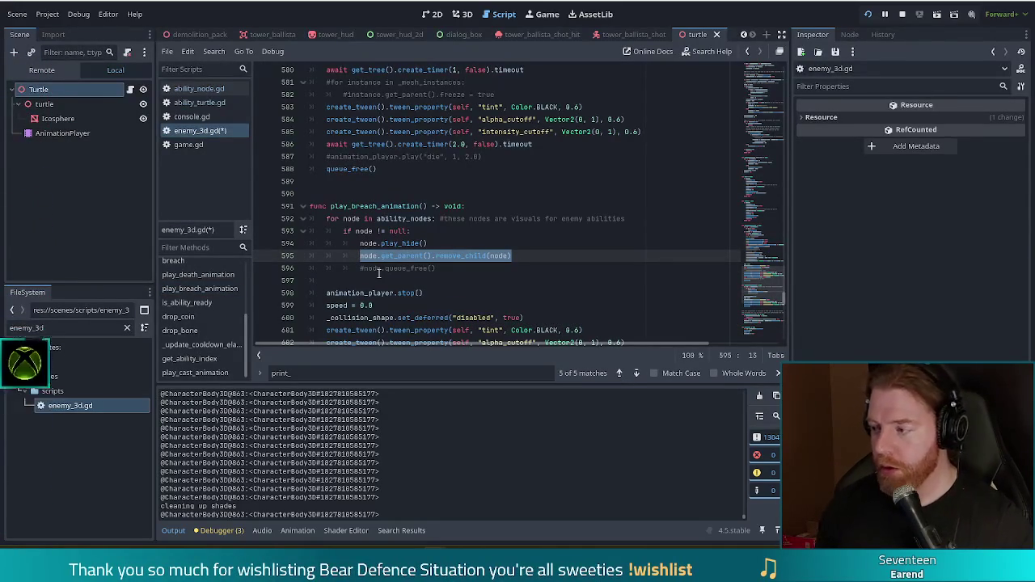
pyautogui.write('get_')
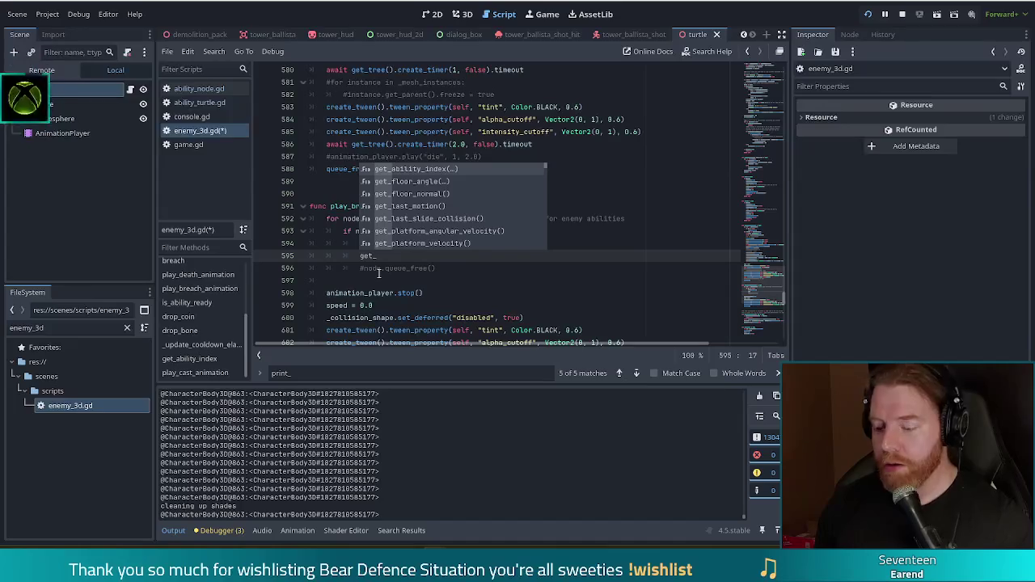
pyautogui.write('par')
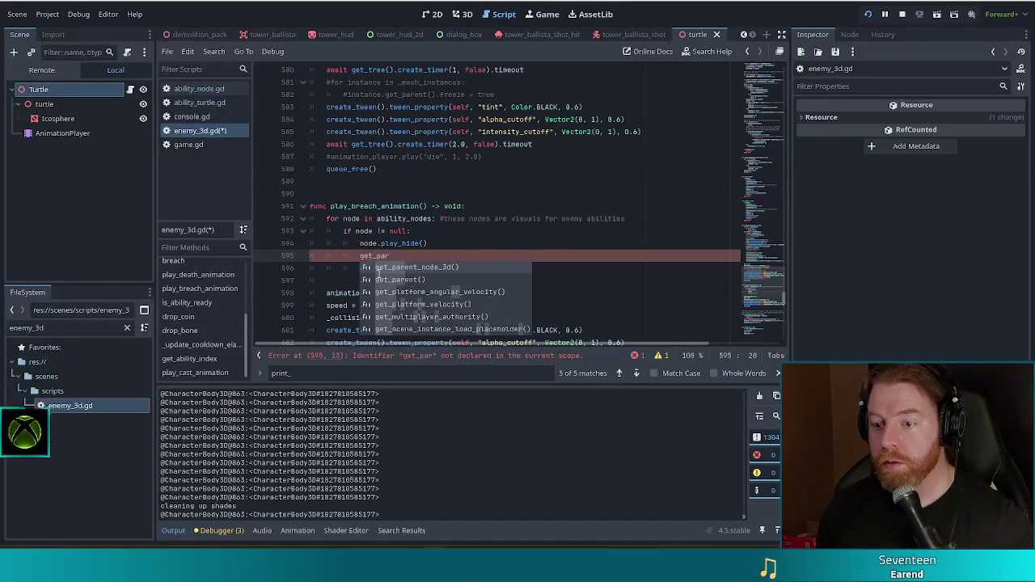
pyautogui.press('Return')
pyautogui.write('.rem')
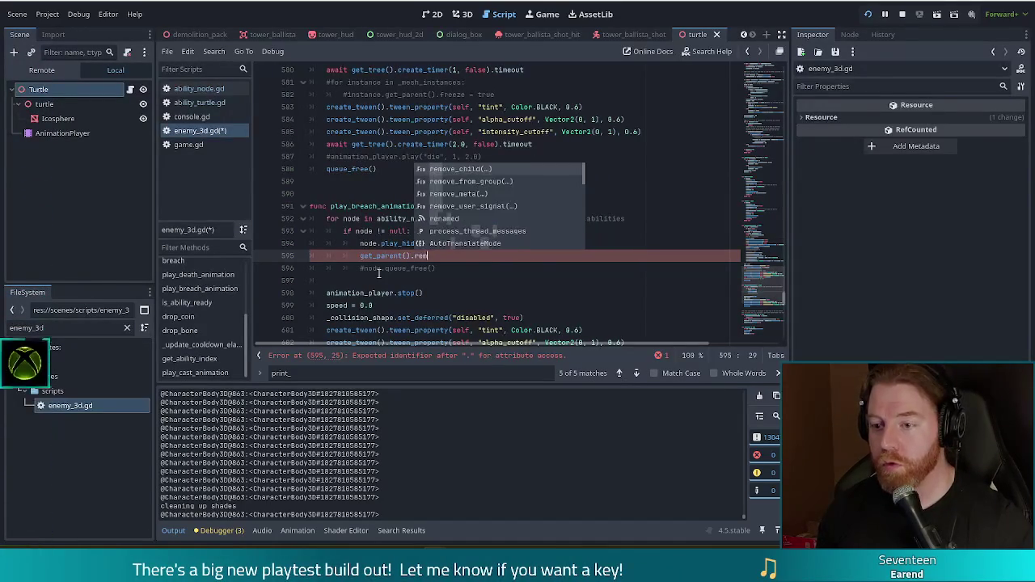
pyautogui.press('Return')
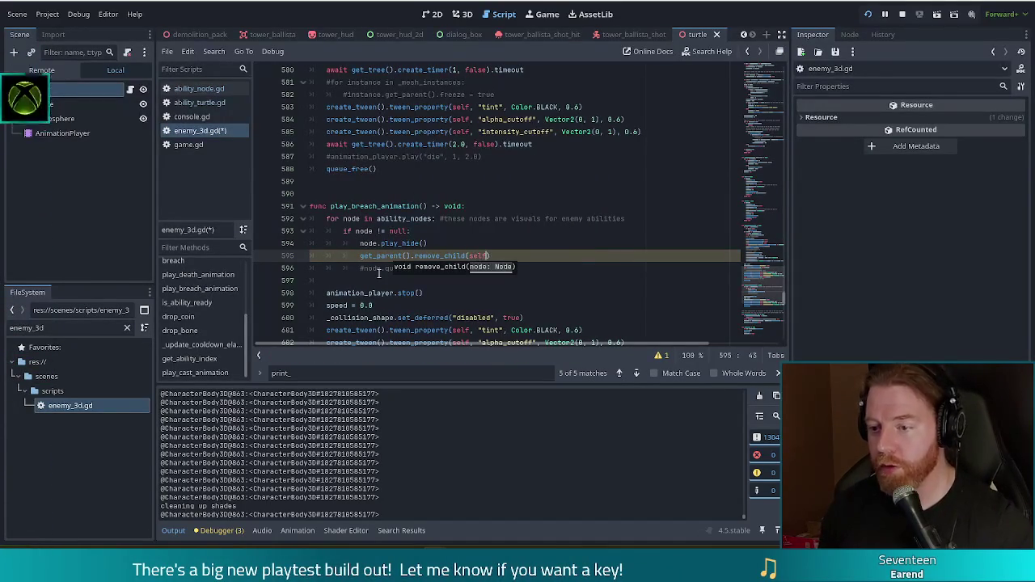
# Move the remove_child(self) line out of the loop to just above the enemy's queue_free().
pyautogui.moveTo(493, 255); pyautogui.dragTo(507, 237)
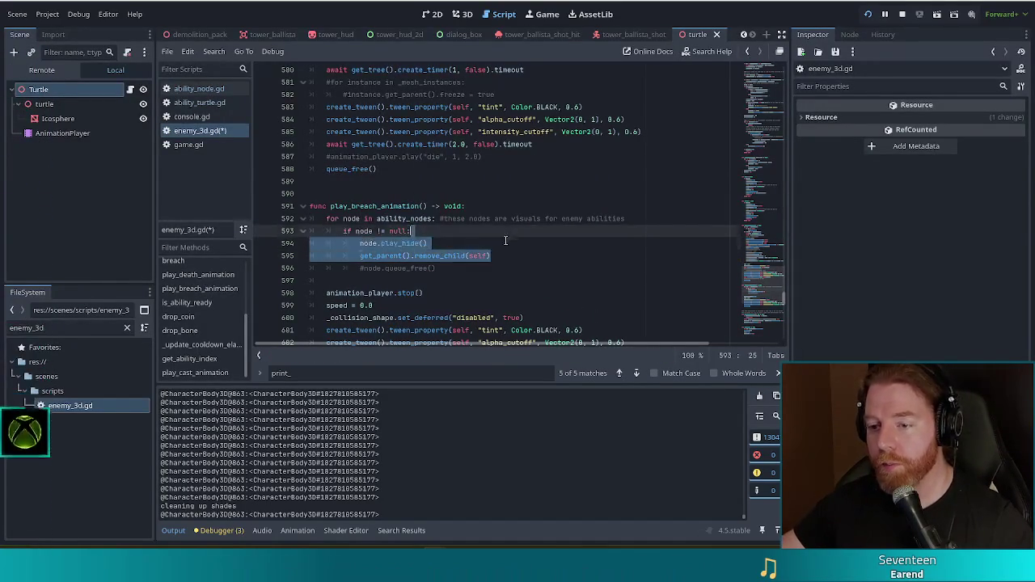
pyautogui.hotkey('shift', 'Down')
pyautogui.press('BackSpace')
pyautogui.scroll(-4, 426, 191)
pyautogui.scroll(-2, 426, 191)
pyautogui.click(659, 124)
pyautogui.press('Return')
pyautogui.write('get_parent().remove_child(self)')
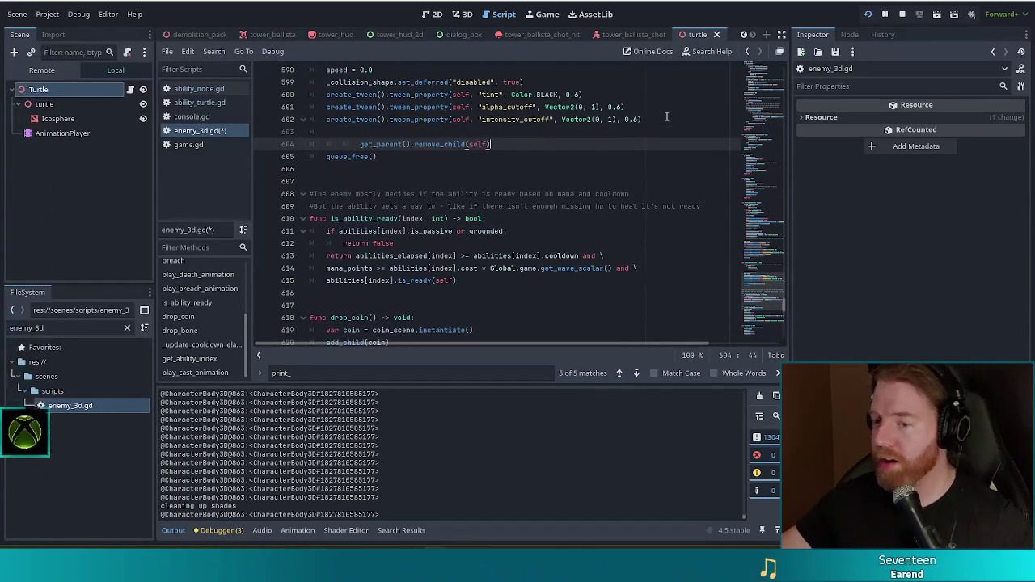
pyautogui.press('Home')
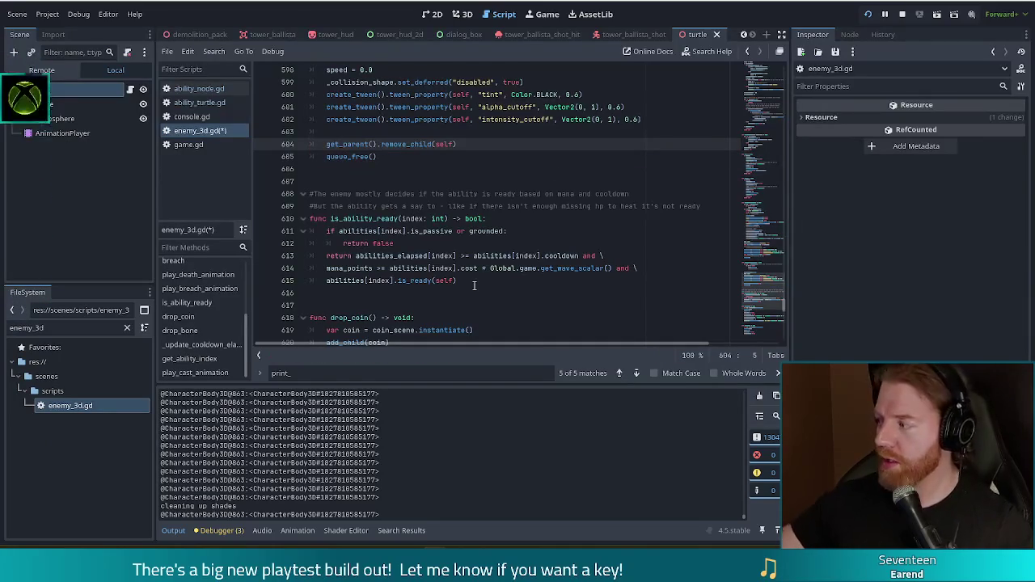
# Save enemy_3d.gd and launch the game to test the breach fix.
pyautogui.scroll(3, 441, 205)
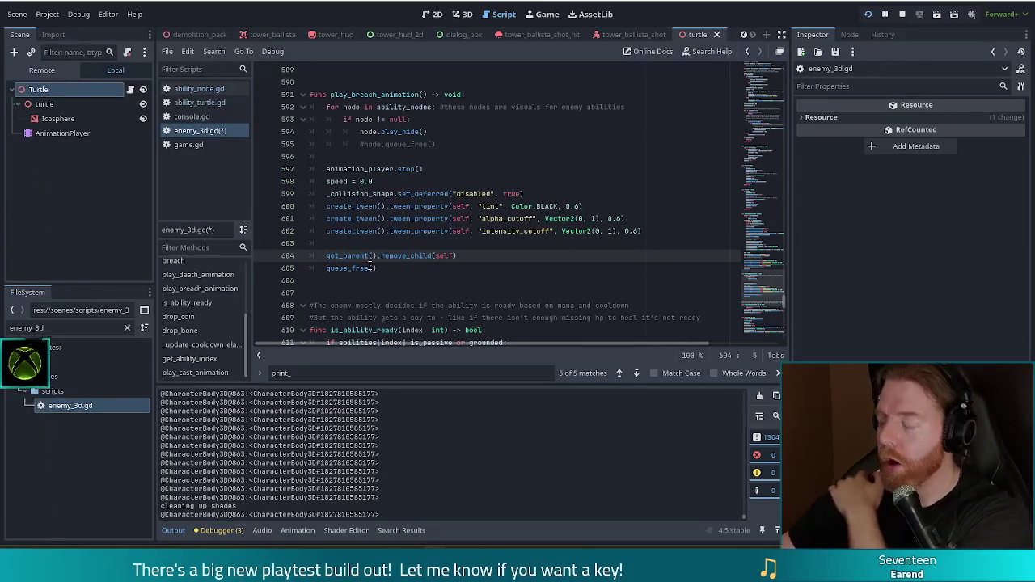
pyautogui.moveTo(375, 264)
pyautogui.click(477, 256)
pyautogui.hotkey('ctrl', 's')
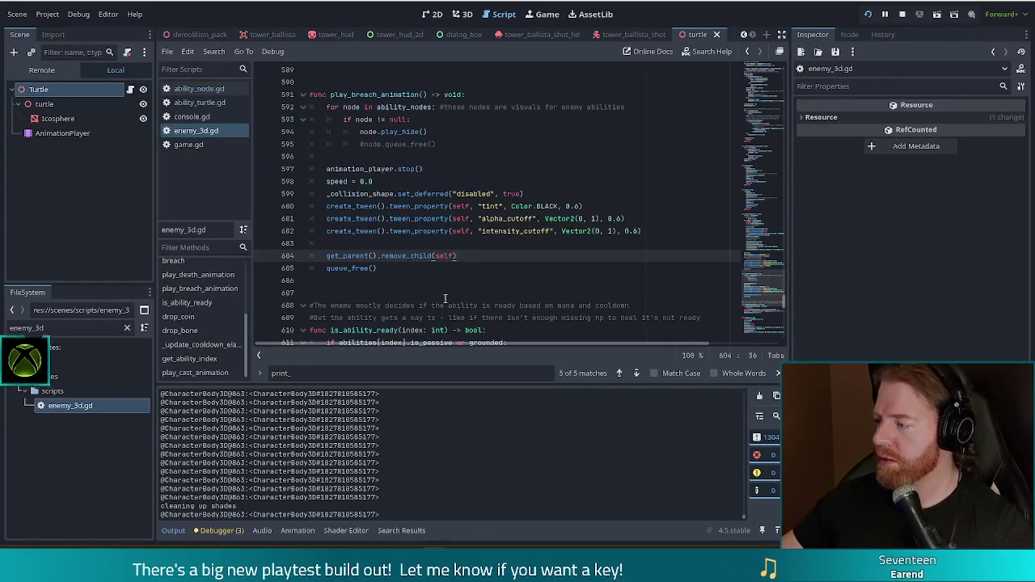
pyautogui.click(868, 14)
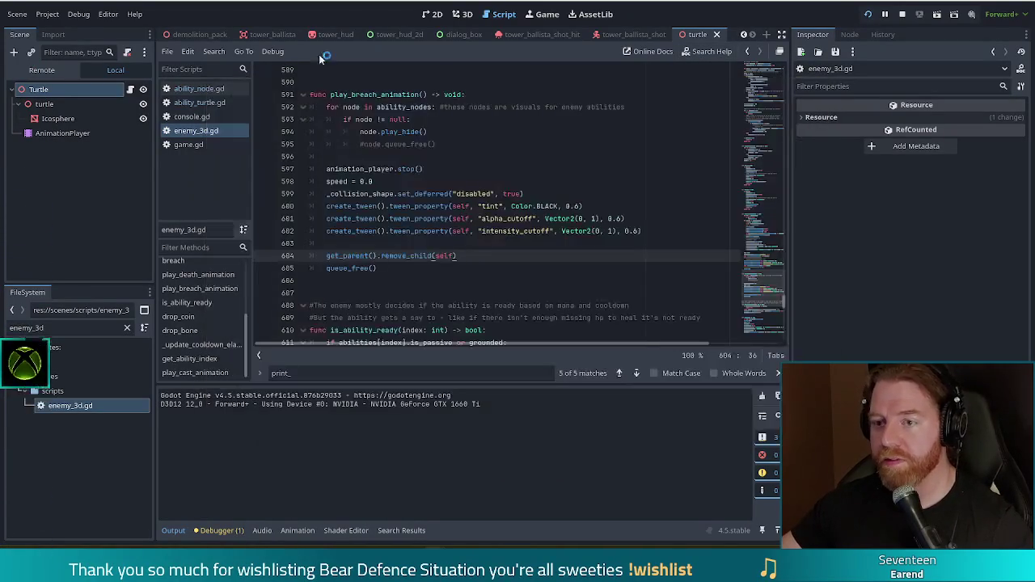
# Change caster.speed *= 0.5 to 2.5 on line 8 of ability_turtle.gd and relaunch with F5.
pyautogui.click(206, 102)
pyautogui.click(421, 156)
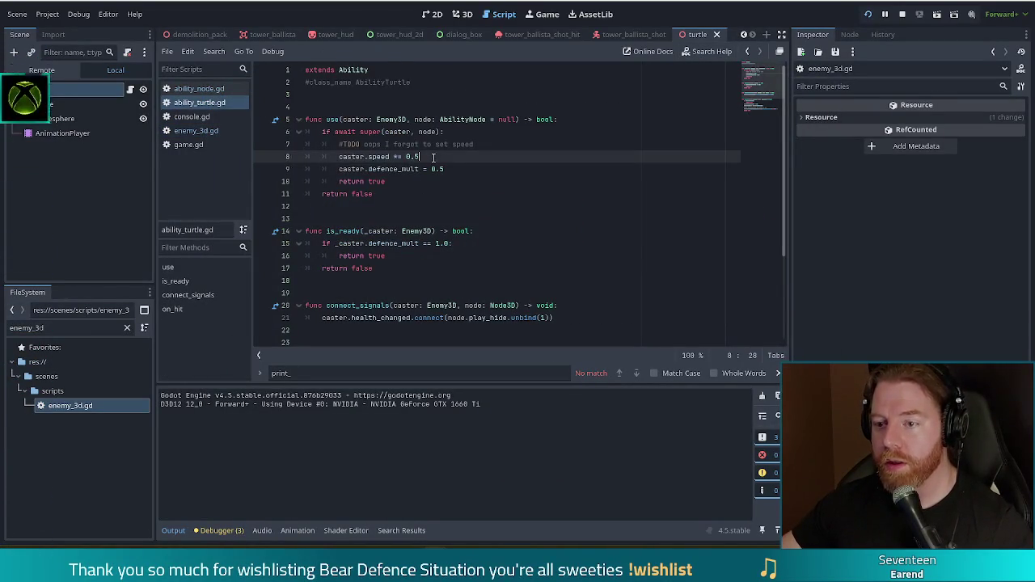
pyautogui.press('Left')
pyautogui.press('Left')
pyautogui.press('BackSpace')
pyautogui.write('2')
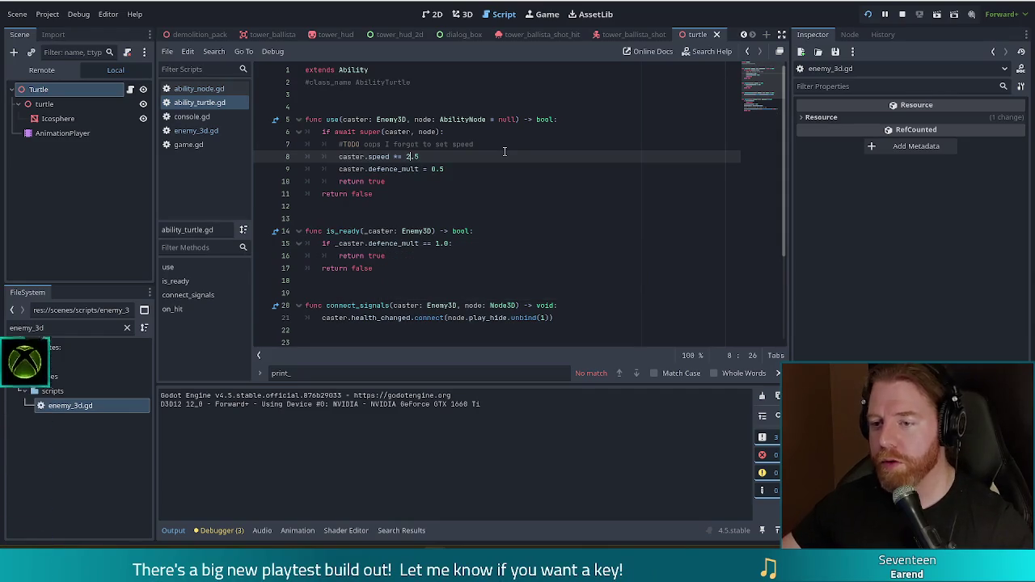
pyautogui.press('F5')
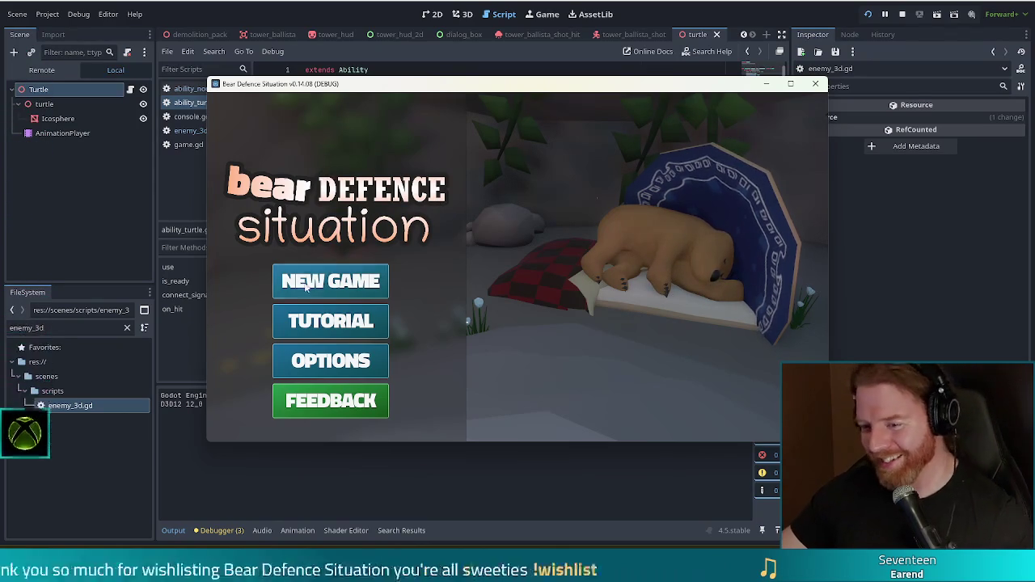
# Start a new game and run the set_ability turtle command in the in-game console.
pyautogui.click(309, 281)
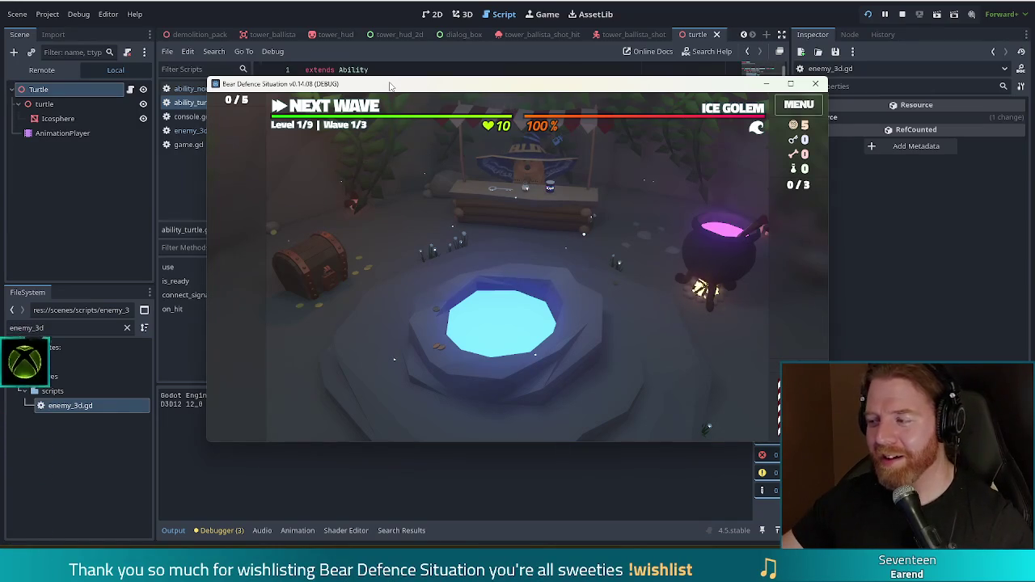
pyautogui.press('`')
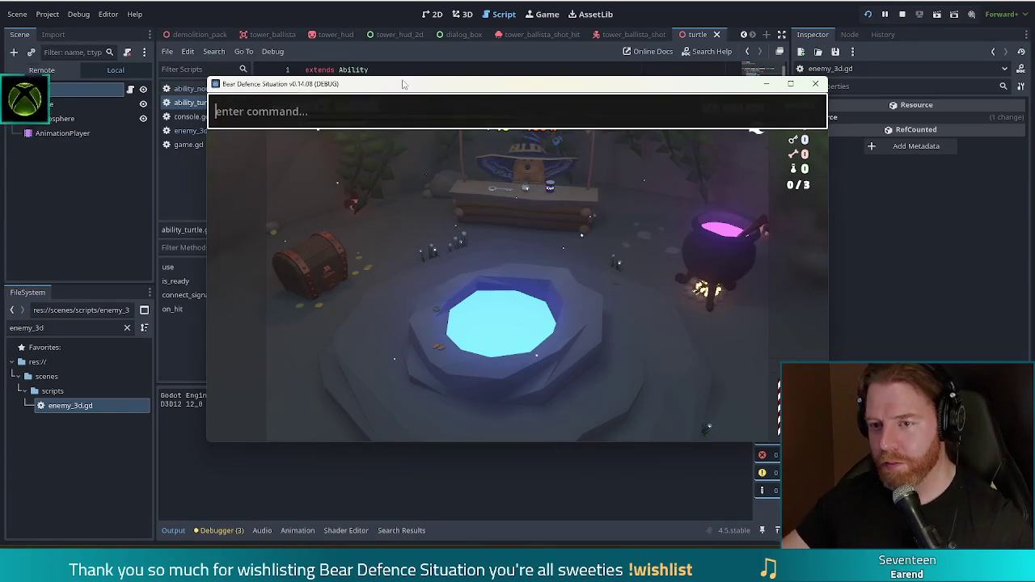
pyautogui.write('set ')
pyautogui.write('ability tyu')
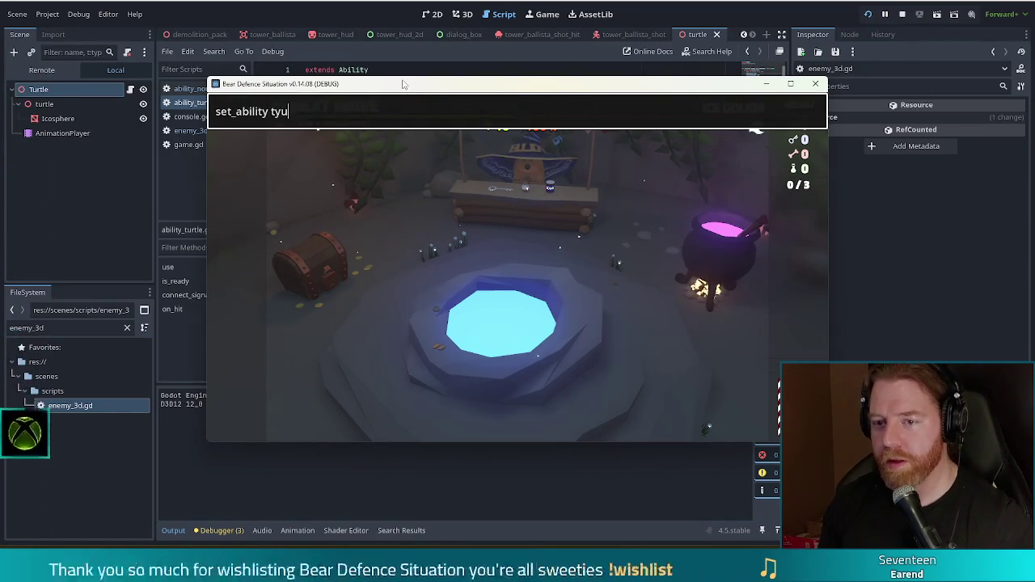
pyautogui.press('BackSpace')
pyautogui.press('BackSpace')
pyautogui.write('urtle')
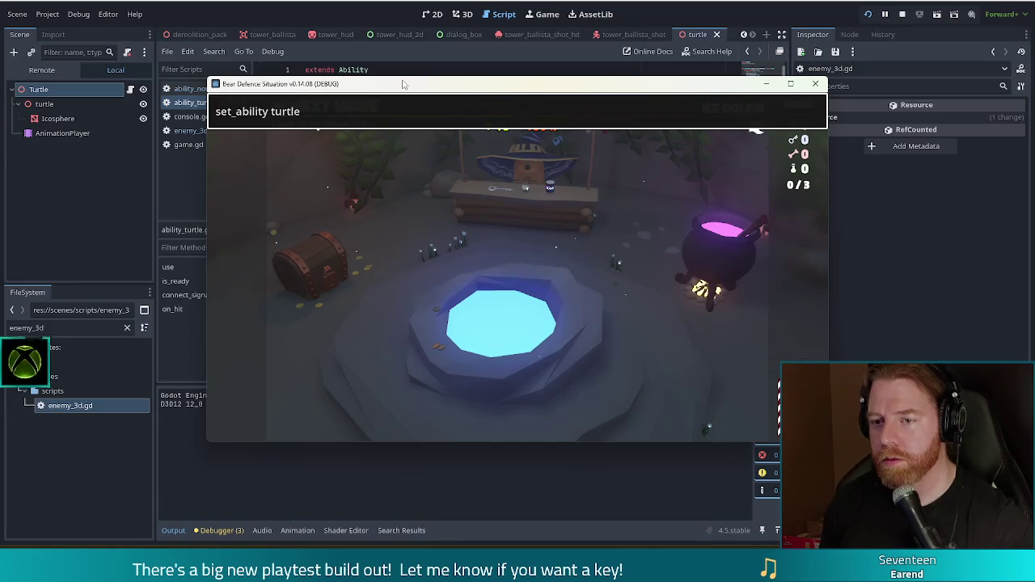
pyautogui.press('Return')
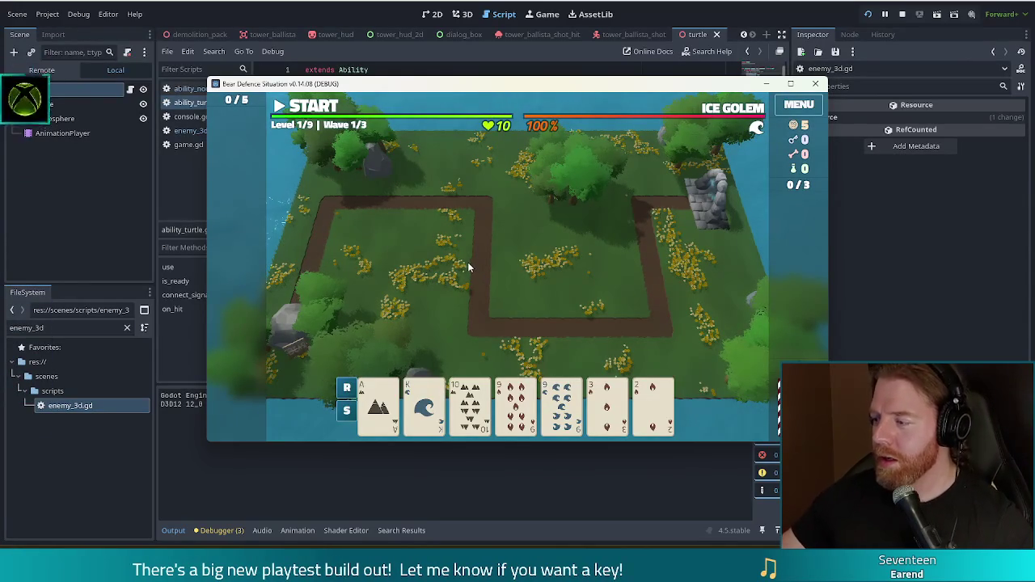
# Play wave 1, dismiss its Wave Complete notice, start wave 2 and move the game window.
pyautogui.press('space')
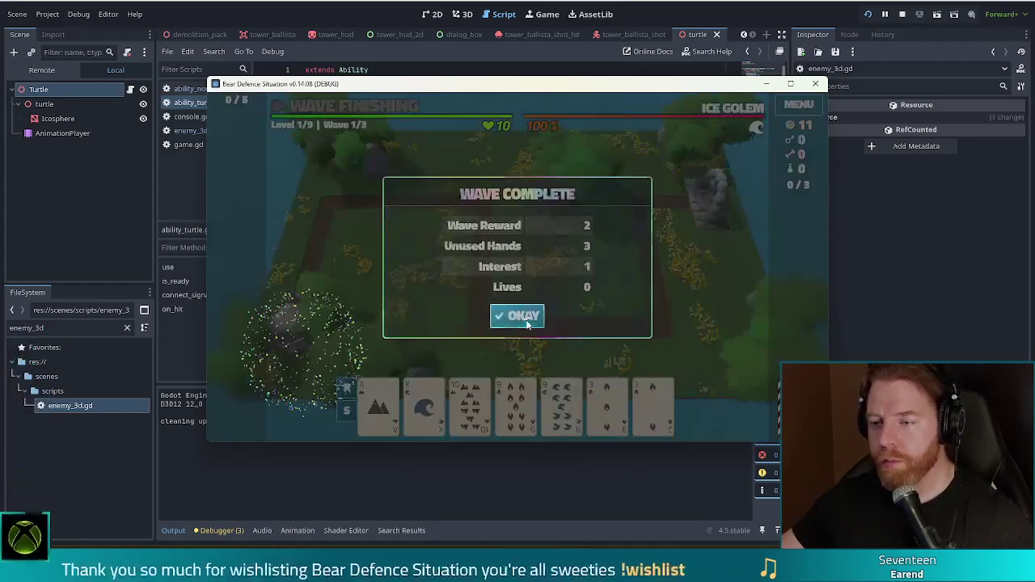
pyautogui.click(527, 323)
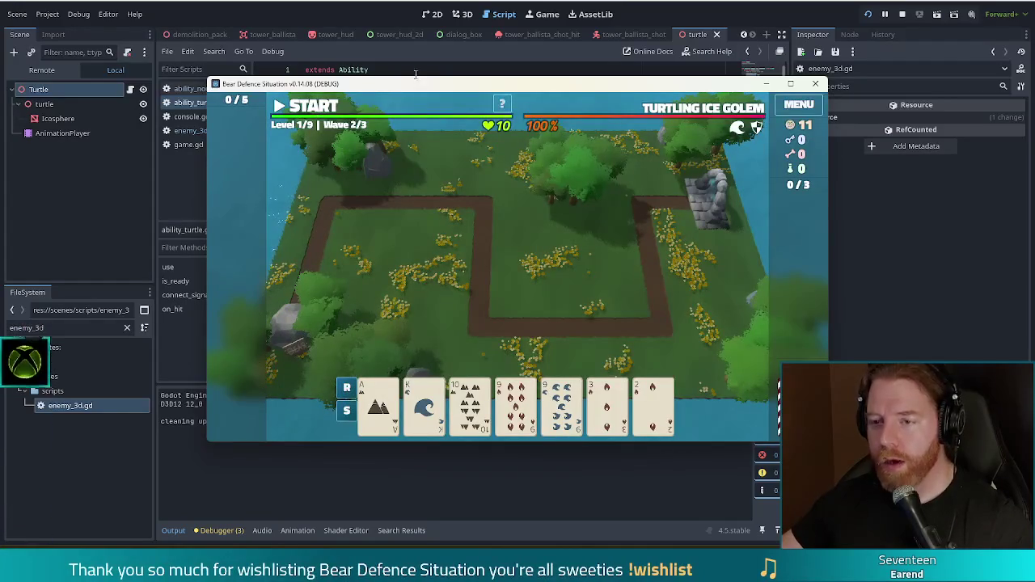
pyautogui.press('space')
pyautogui.moveTo(503, 88); pyautogui.dragTo(448, 46)
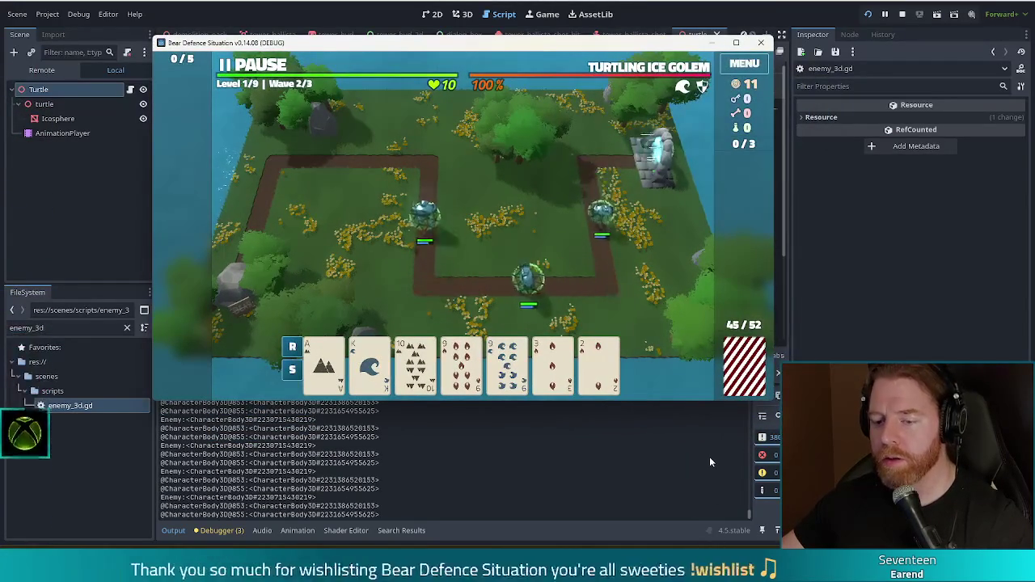
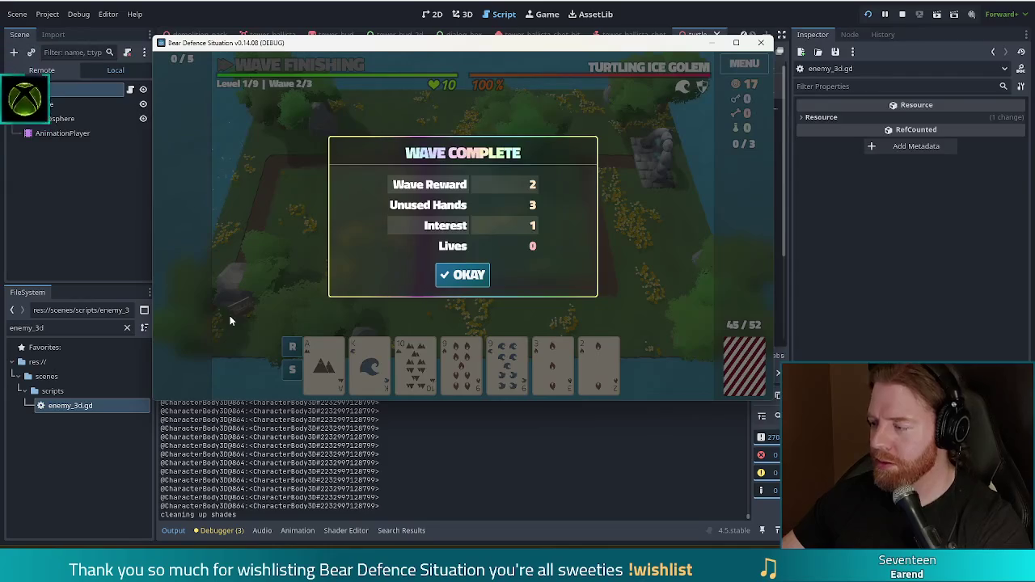
# Dismiss the Wave Complete summary and stop the running game.
pyautogui.click(467, 277)
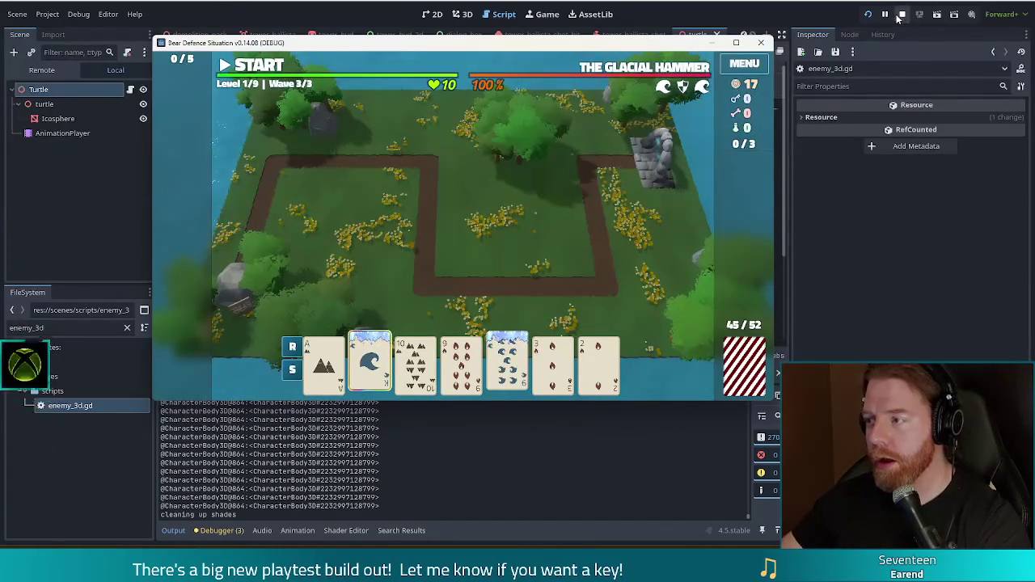
pyautogui.click(901, 13)
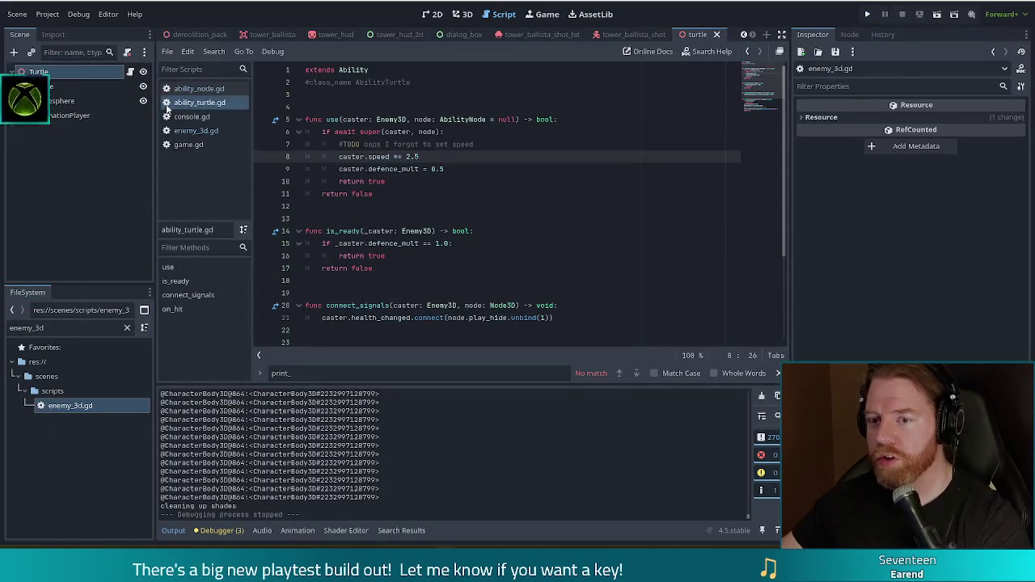
# Uncomment the print lines 11–12 in ability_node.gd with Ctrl+K and save.
pyautogui.click(199, 88)
pyautogui.hotkey('ctrl', 'k')
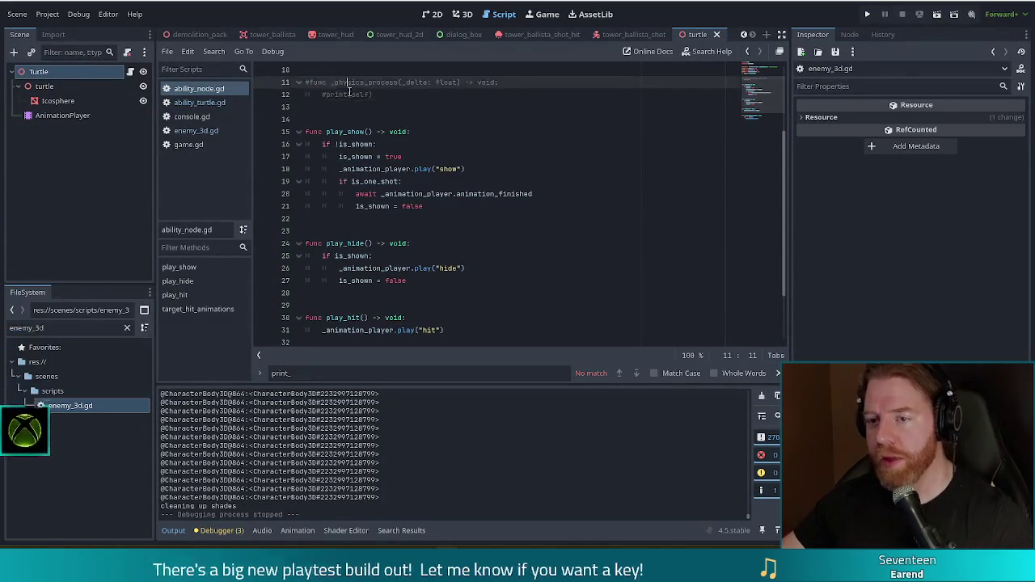
pyautogui.hotkey('ctrl', 's')
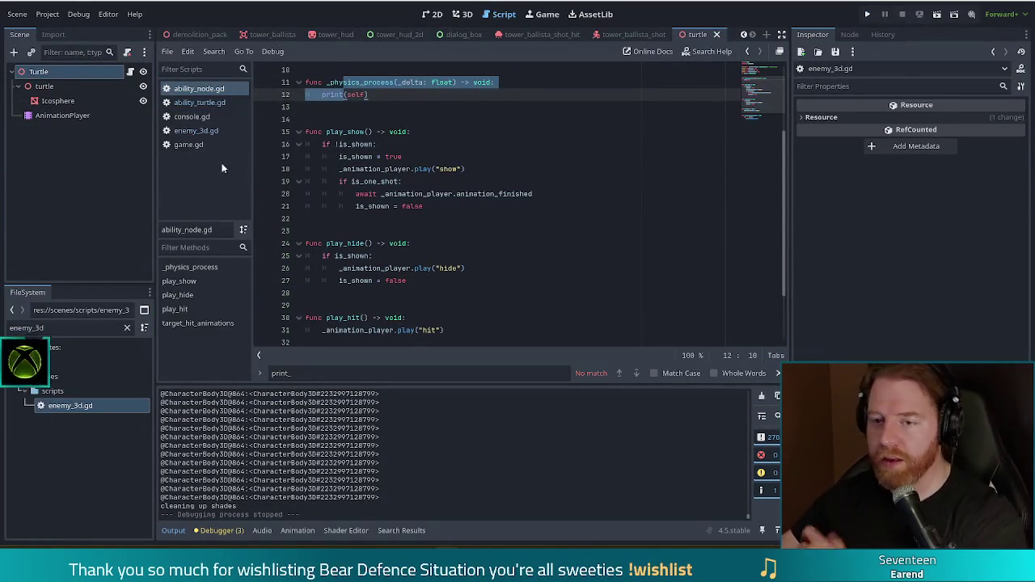
# Comment out print(self) in enemy_3d.gd's _physics_process with #.
pyautogui.click(200, 128)
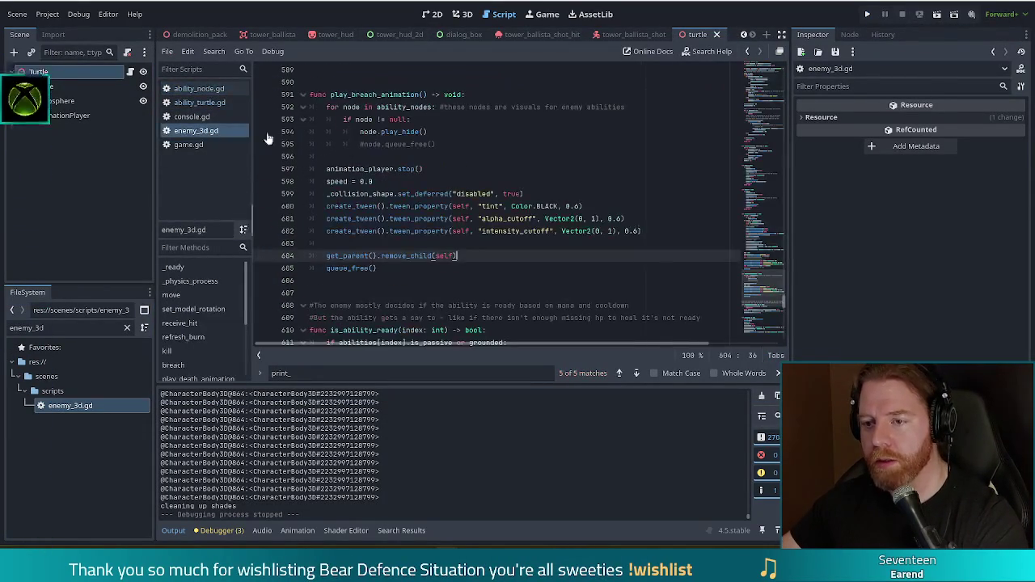
pyautogui.click(491, 194)
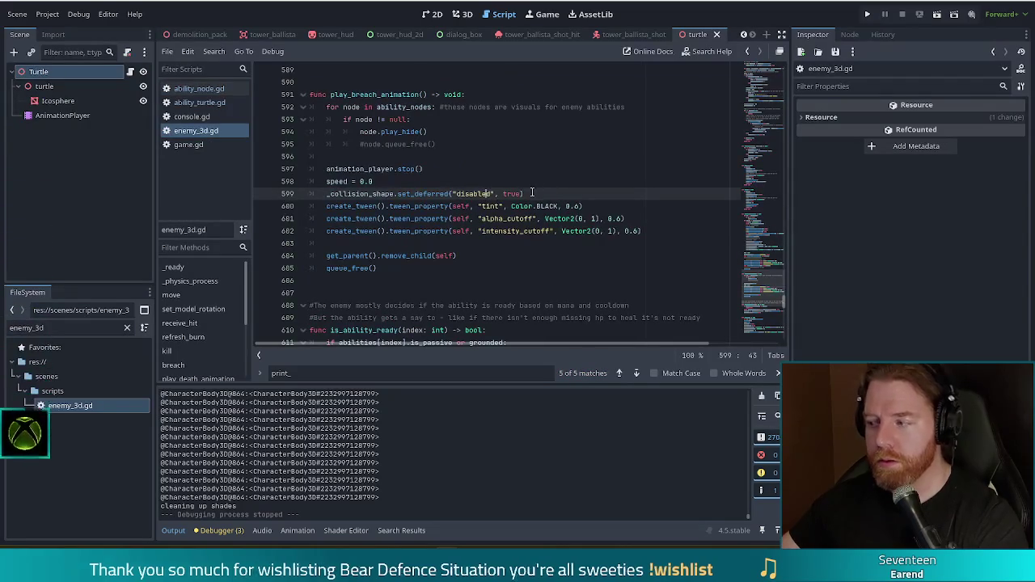
pyautogui.moveTo(512, 211)
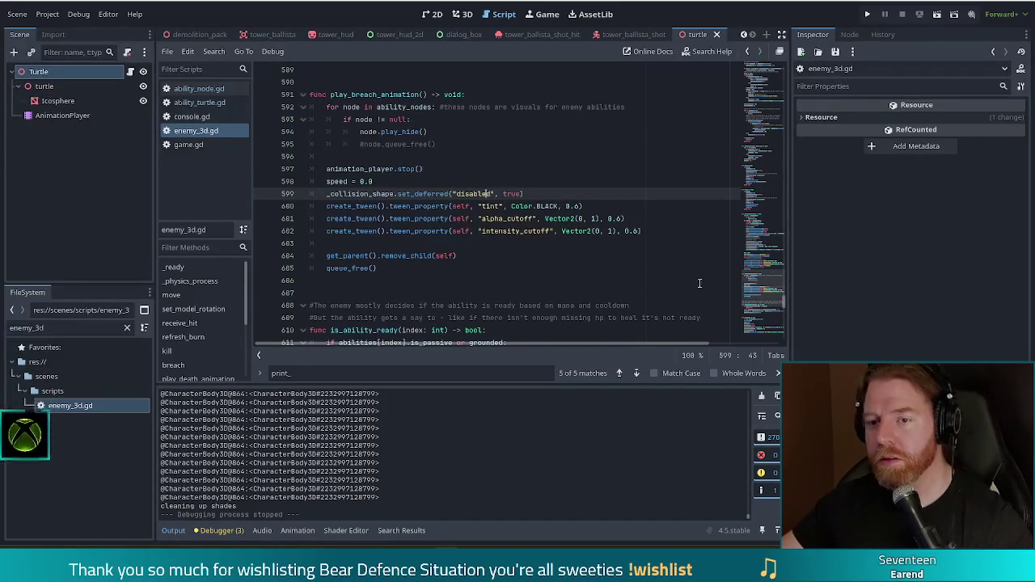
pyautogui.click(190, 281)
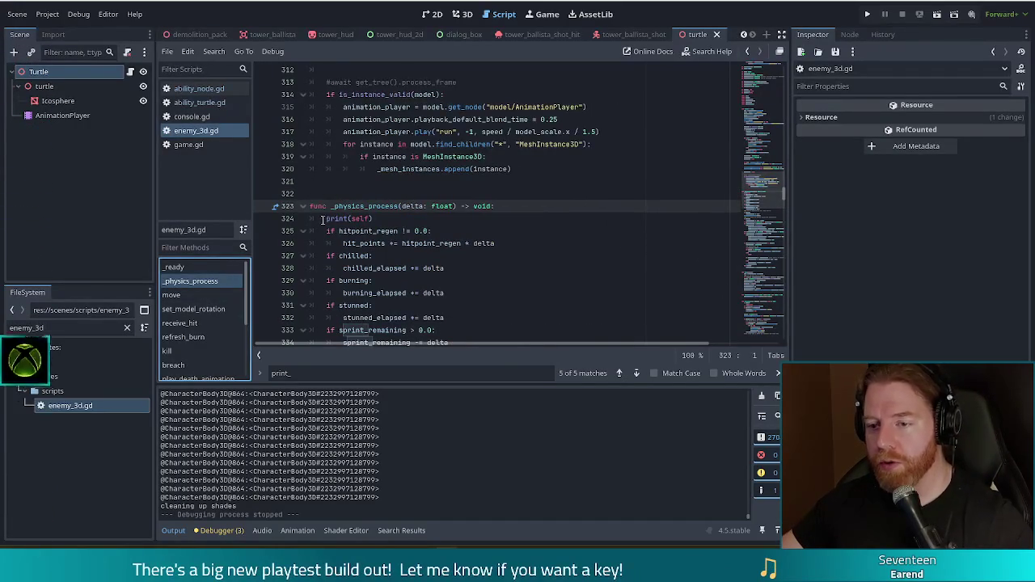
pyautogui.click(327, 219)
pyautogui.write('#')
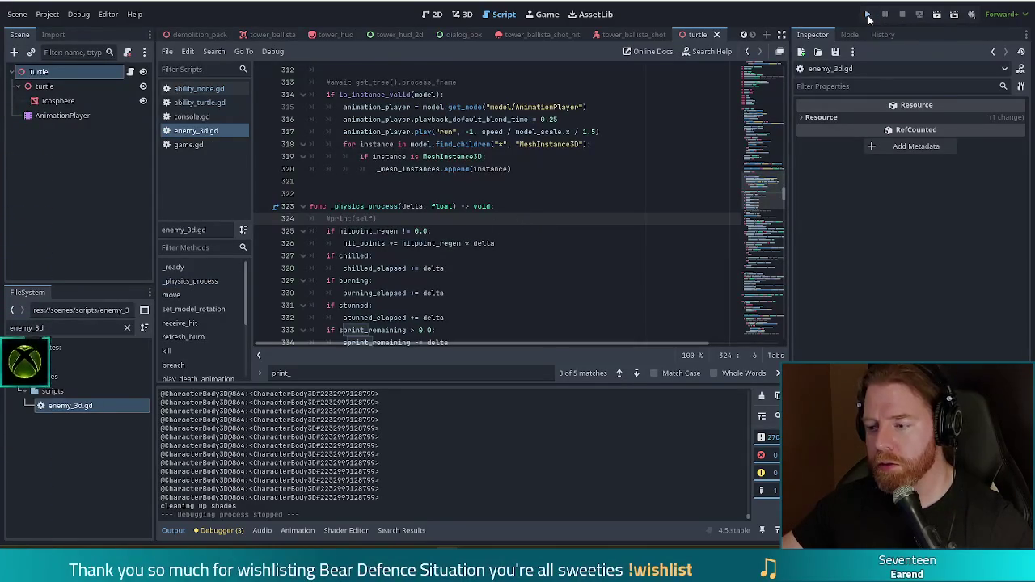
# Run the project, start a new game and go from camp to the battlefield map.
pyautogui.click(868, 17)
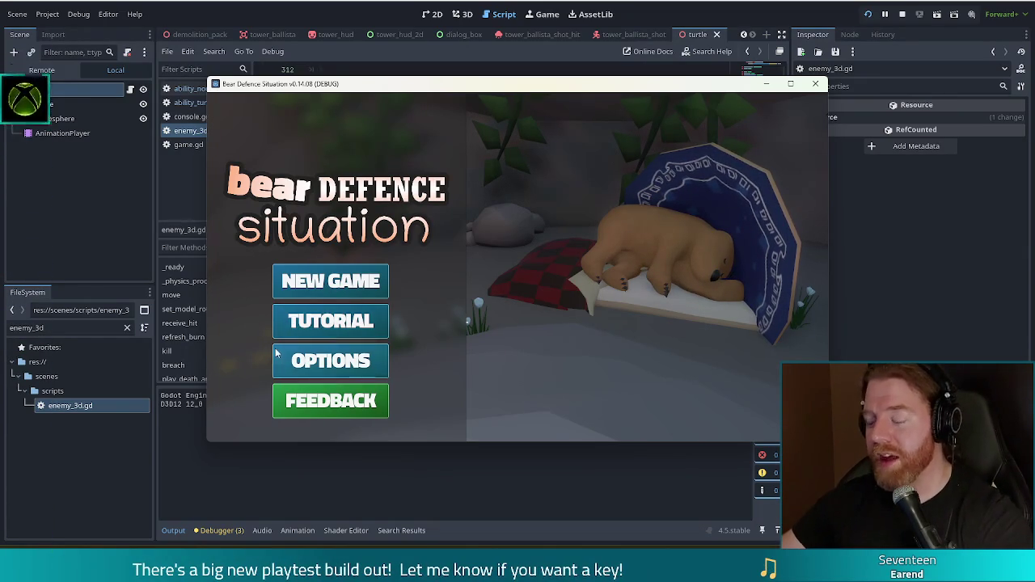
pyautogui.click(342, 277)
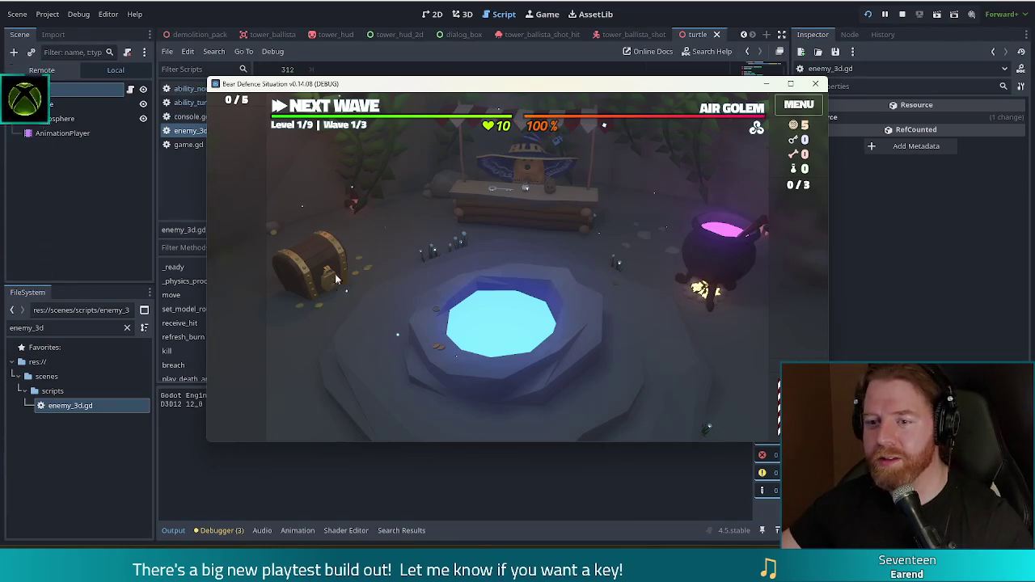
pyautogui.click(348, 109)
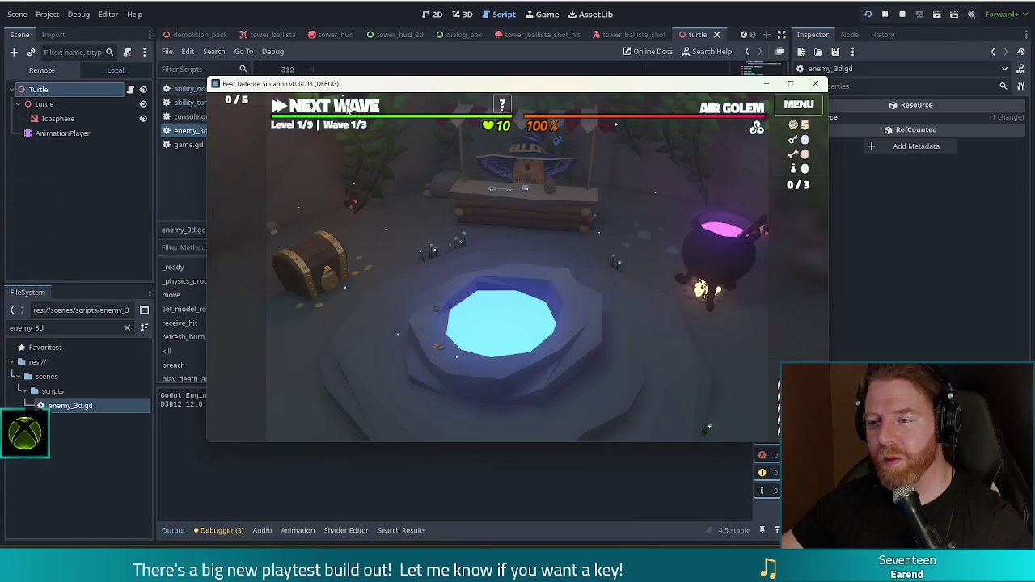
# Enter set_ability turtle in the in-game console, then dismiss the wave summary.
pyautogui.press('`')
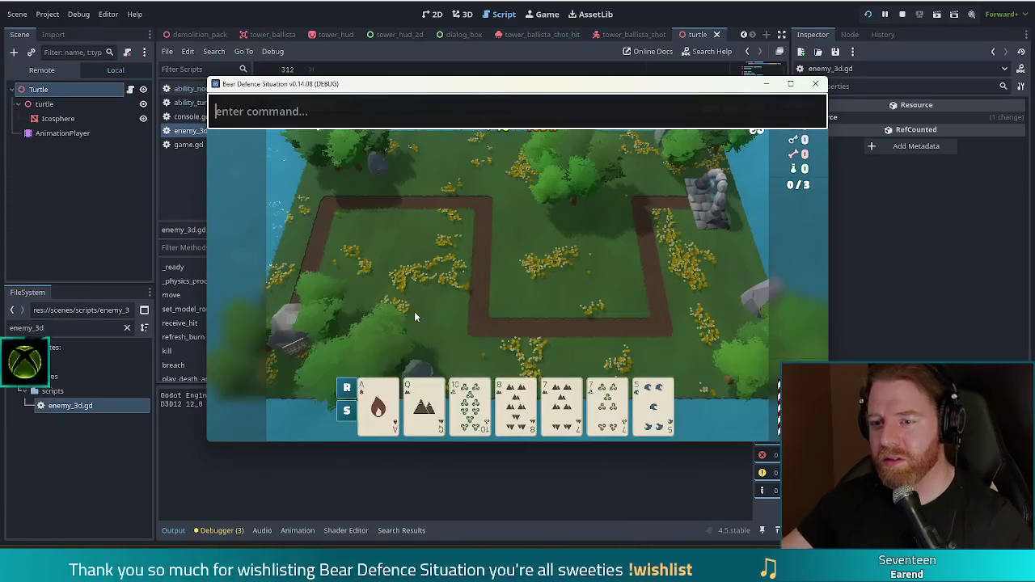
pyautogui.write('set_ability')
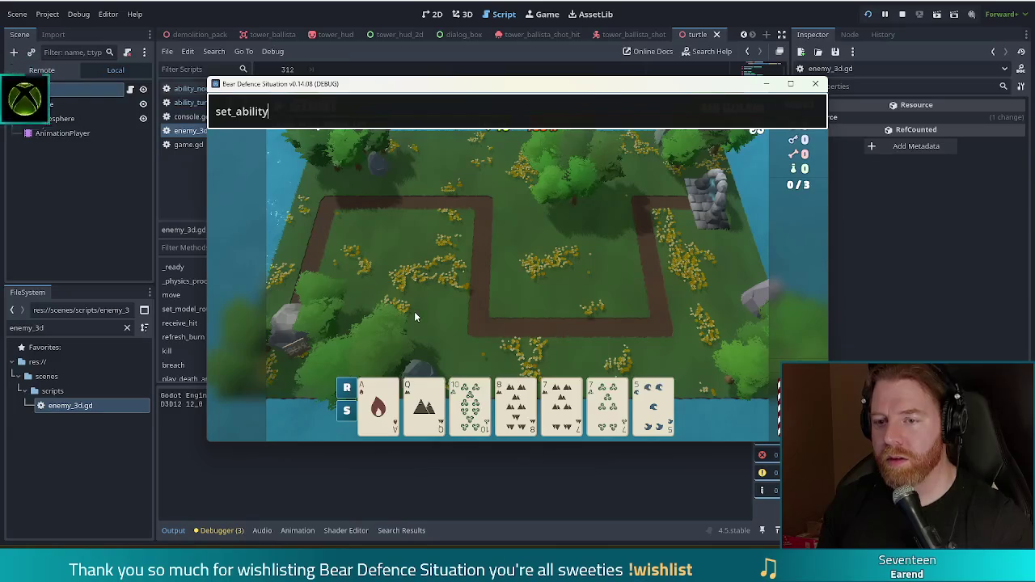
pyautogui.write(' tut')
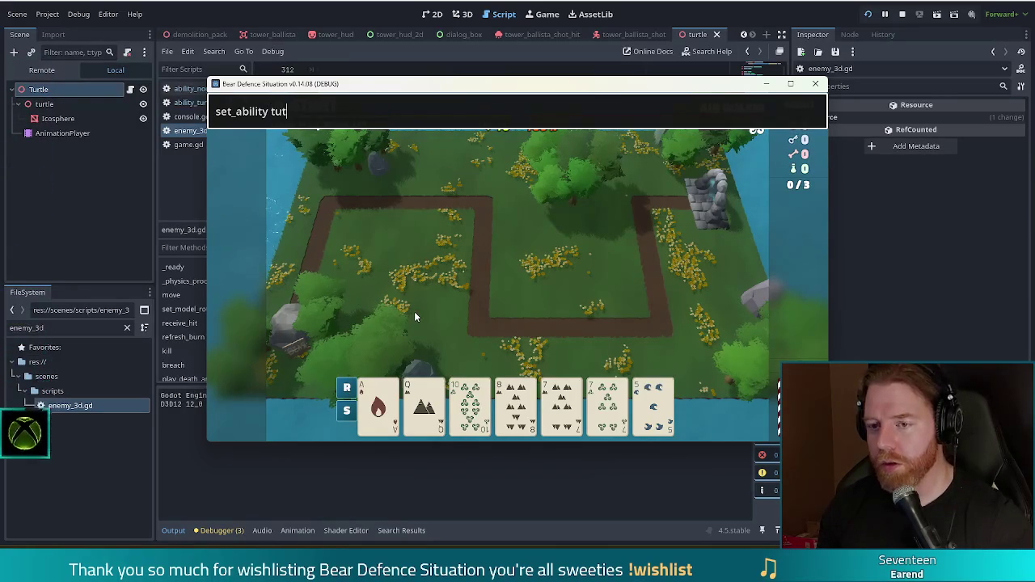
pyautogui.press('BackSpace')
pyautogui.write('rtle')
pyautogui.press('Return')
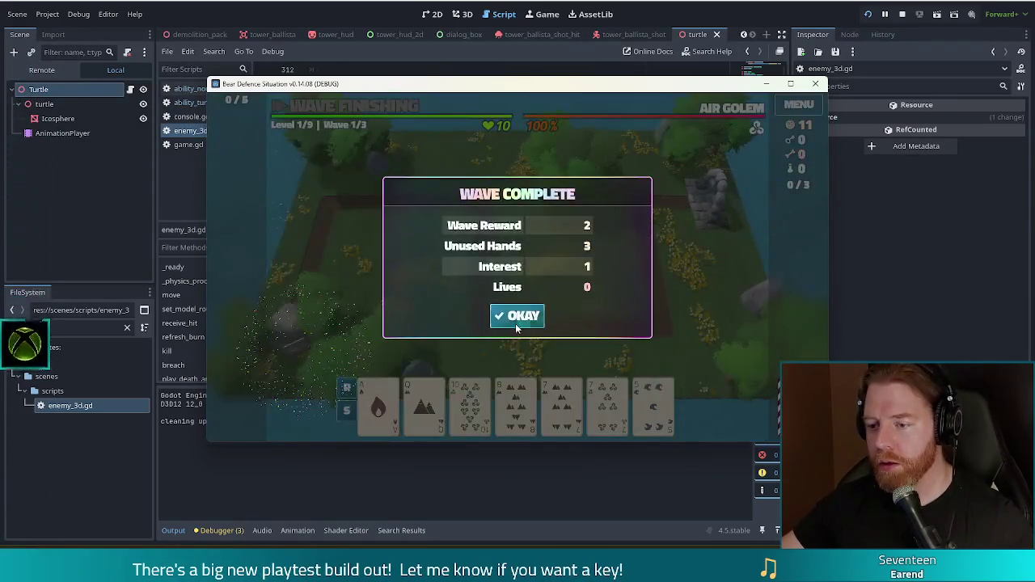
pyautogui.click(515, 316)
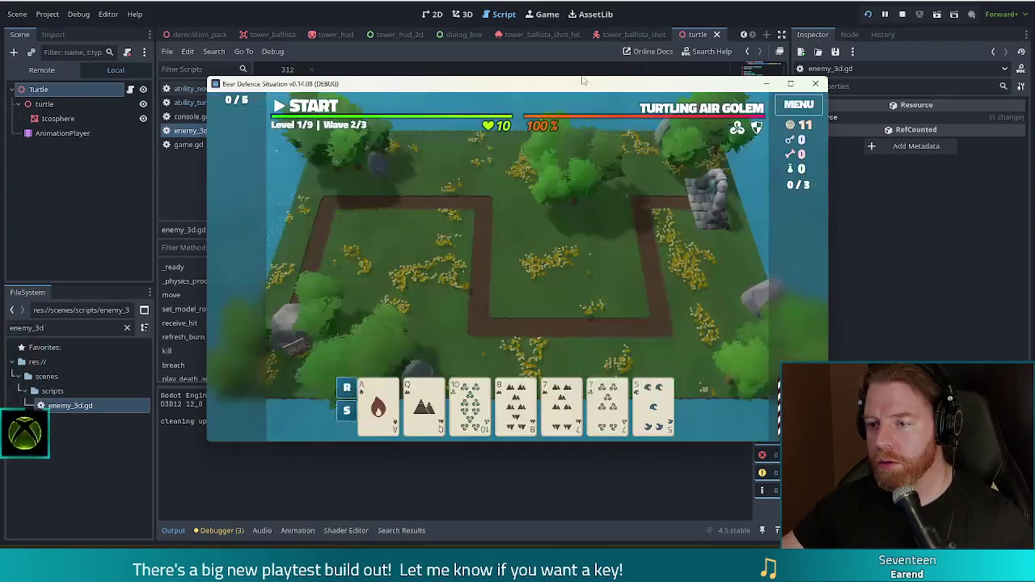
# Start the turtling wave, clear Wave Complete, and stop the game at Wave 3/3.
pyautogui.press('space')
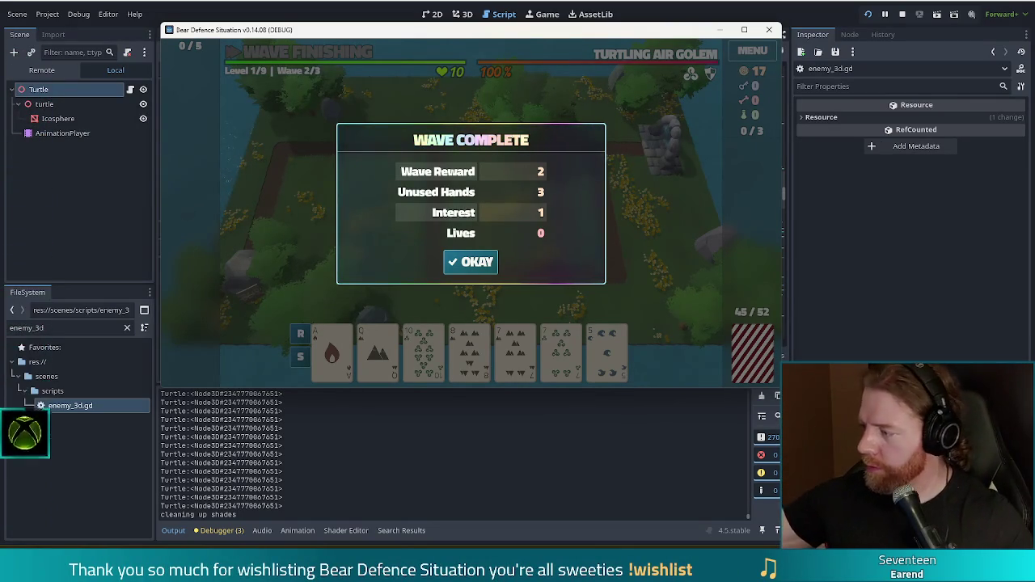
pyautogui.click(477, 262)
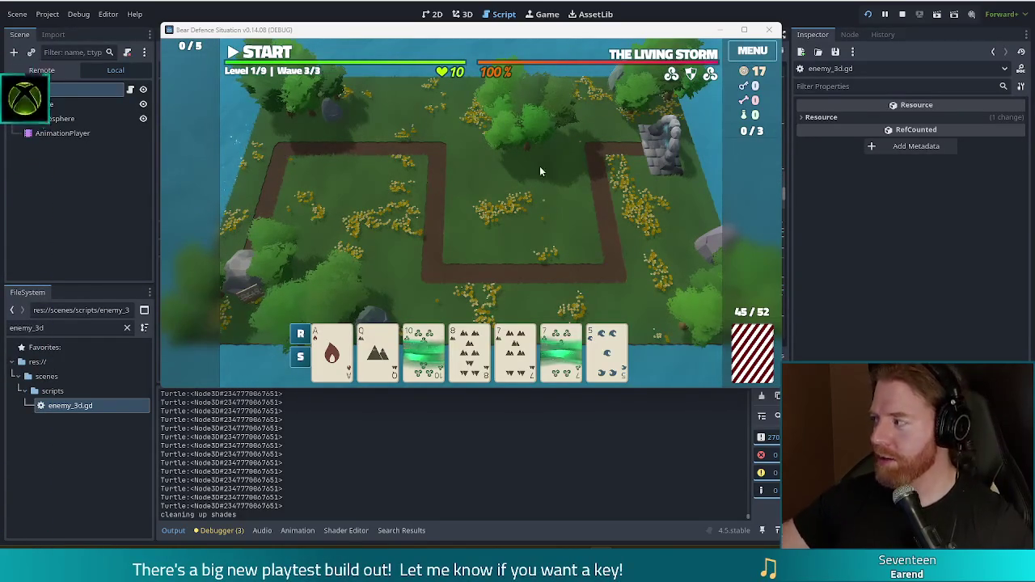
pyautogui.click(903, 15)
# Prefix the intensity_cutoff tween on line 602 of play_breach_animation with await.
pyautogui.click(536, 249)
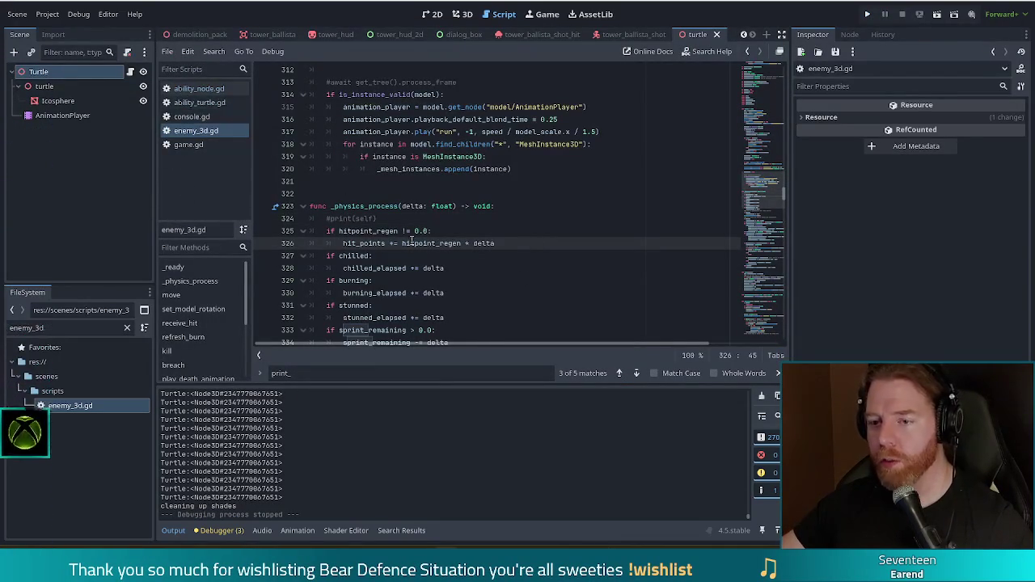
pyautogui.scroll(-3, 204, 326)
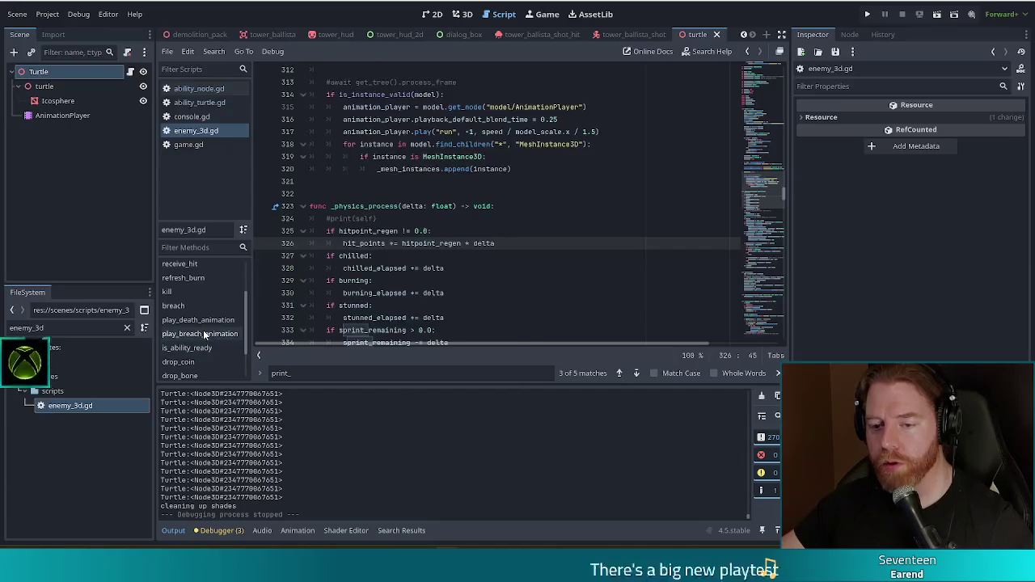
pyautogui.click(200, 334)
pyautogui.click(420, 268)
pyautogui.scroll(-5, 399, 245)
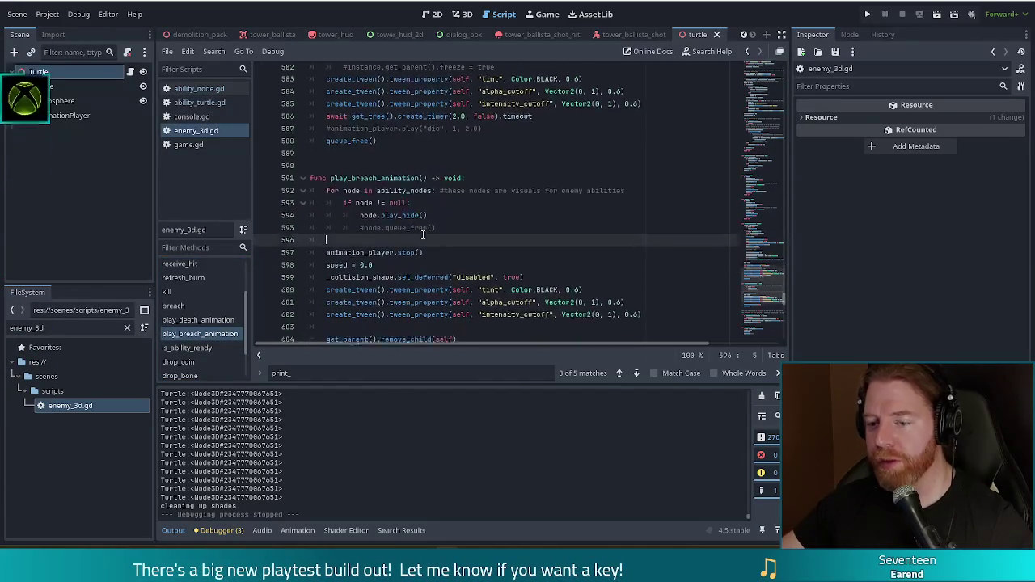
pyautogui.scroll(2, 377, 232)
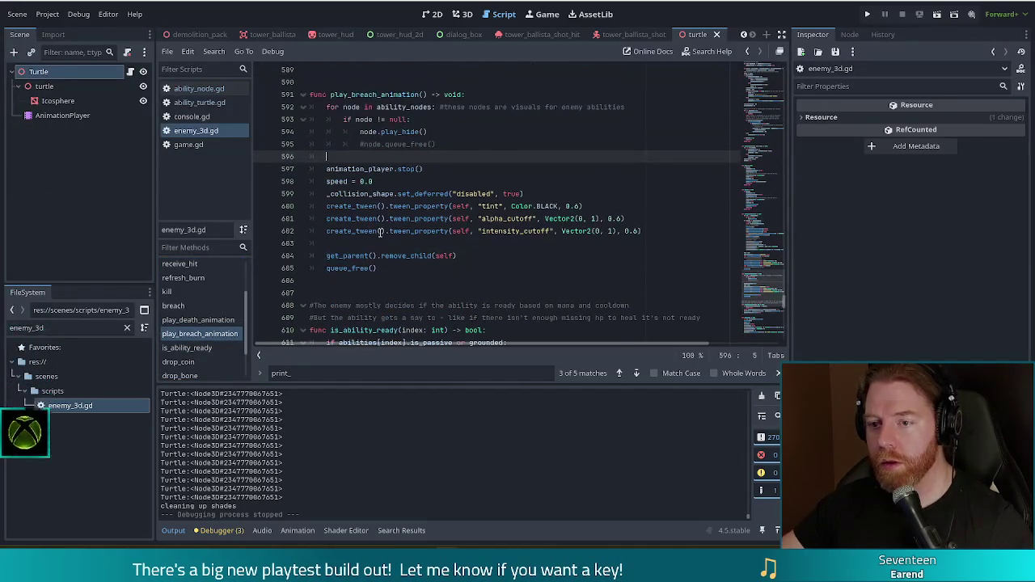
pyautogui.click(326, 231)
pyautogui.write('wait')
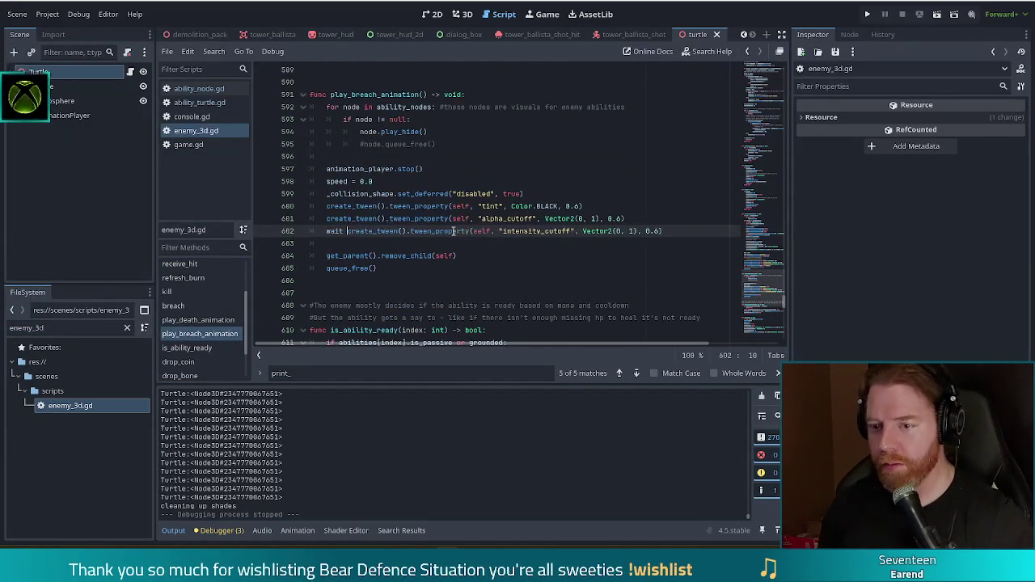
pyautogui.press('BackSpace')
pyautogui.press('BackSpace')
pyautogui.press('BackSpace')
pyautogui.write('await')
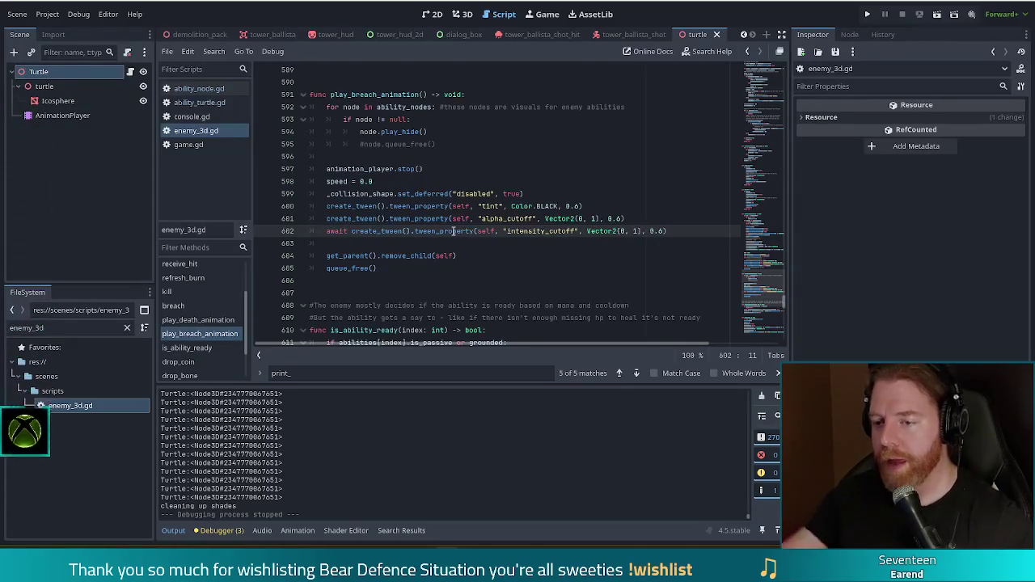
pyautogui.click(476, 257)
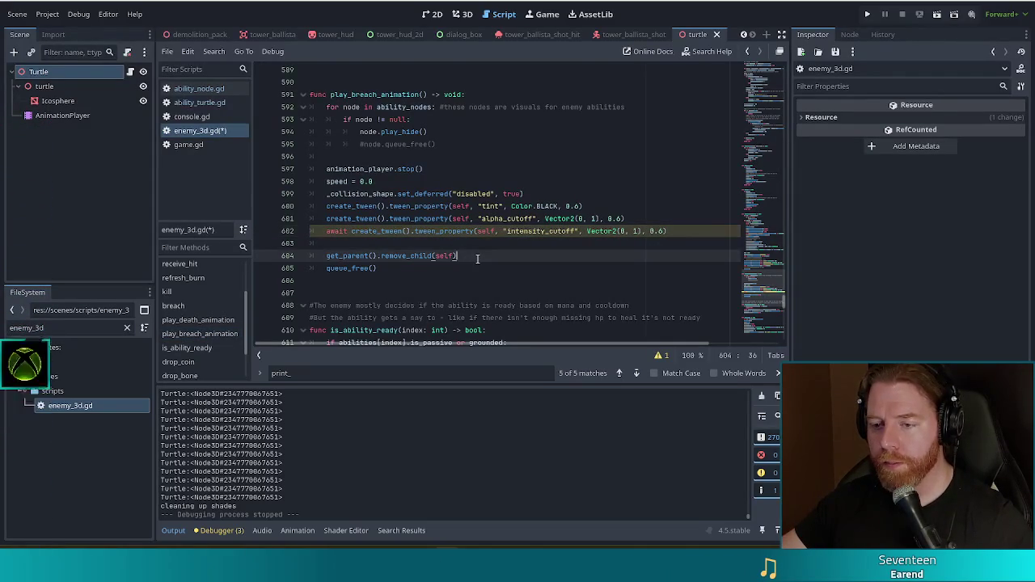
# Append .finished to the awaited tween and save enemy_3d.gd.
pyautogui.click(702, 231)
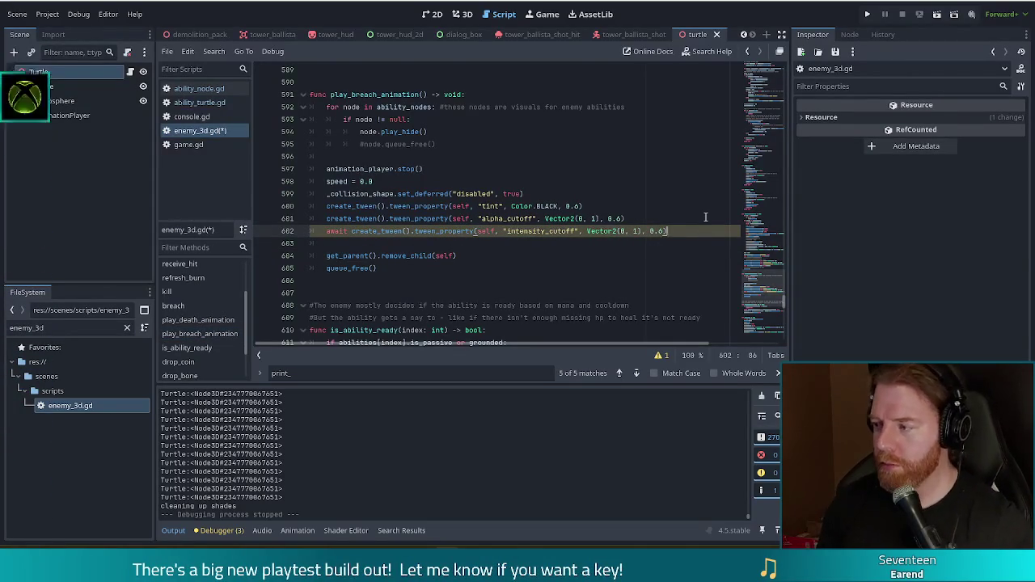
pyautogui.write('.fin')
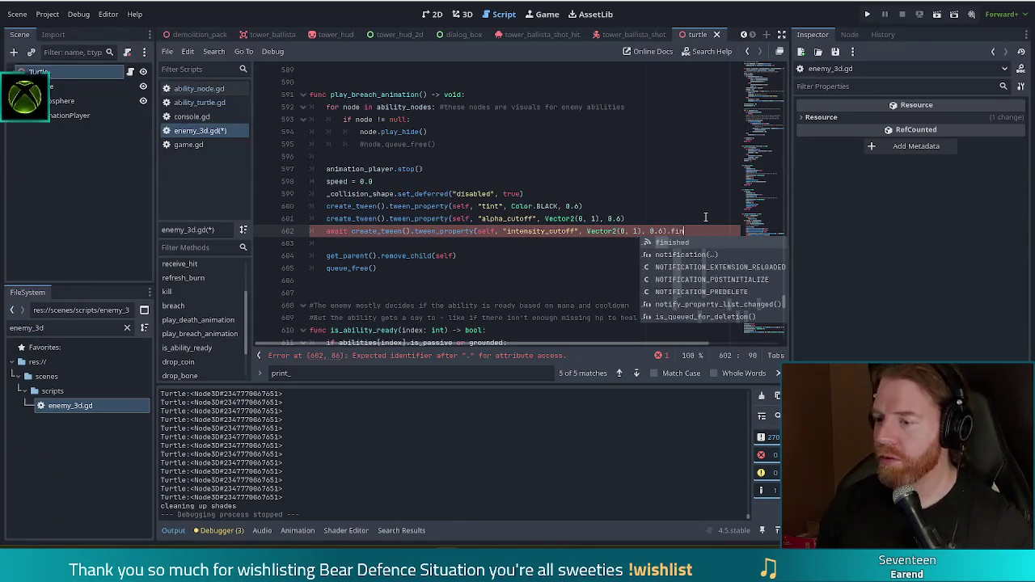
pyautogui.write('ished')
pyautogui.hotkey('ctrl', 's')
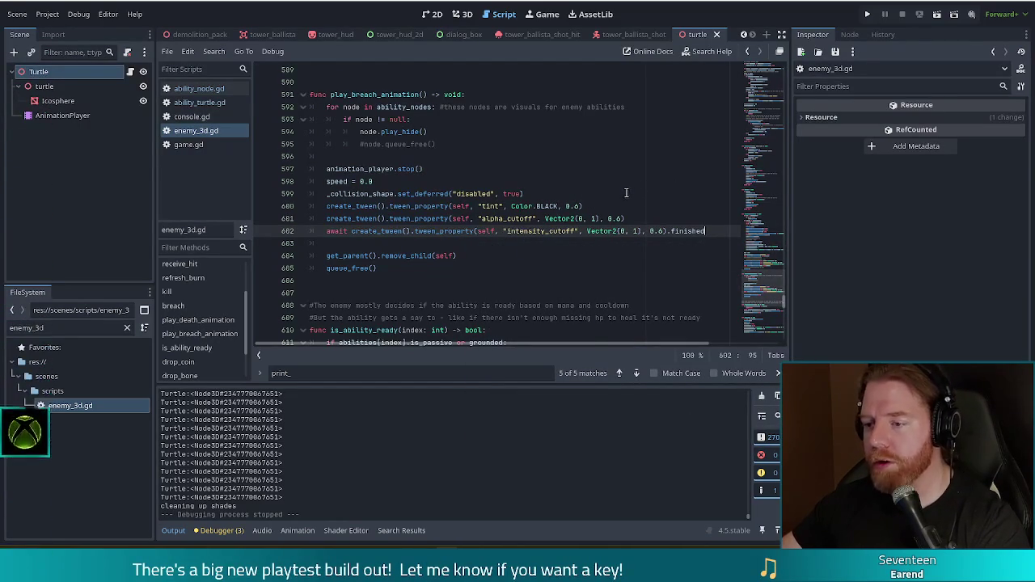
pyautogui.moveTo(549, 208)
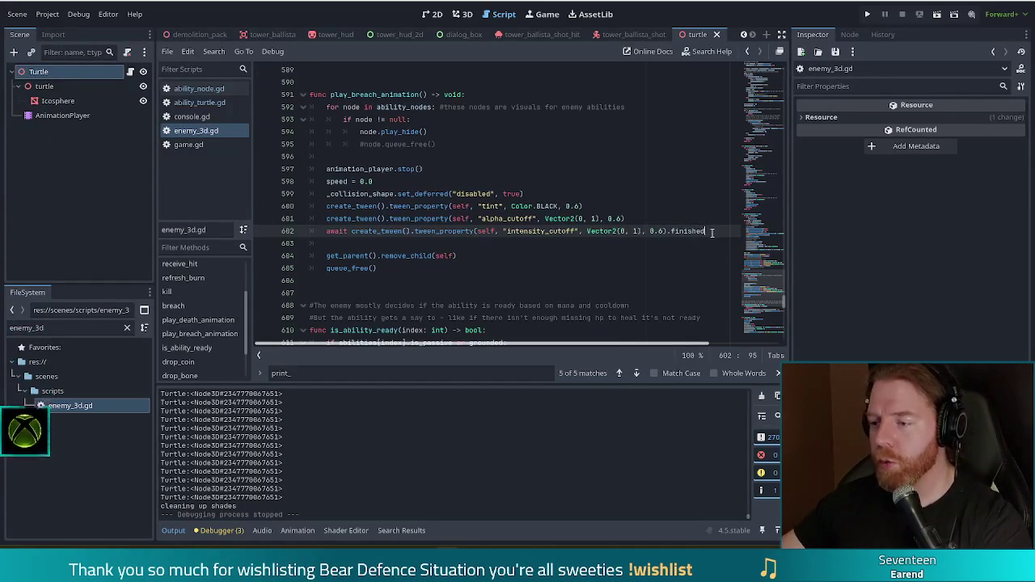
pyautogui.moveTo(715, 232); pyautogui.dragTo(711, 226)
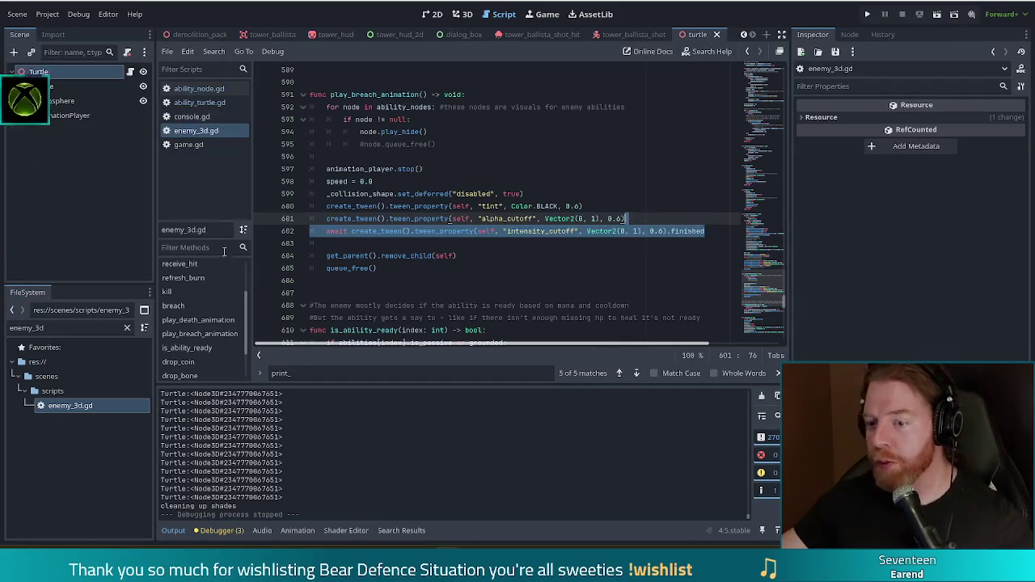
# Add then remove a breakpoint on line 605, and move to play_death_animation.
pyautogui.click(351, 231)
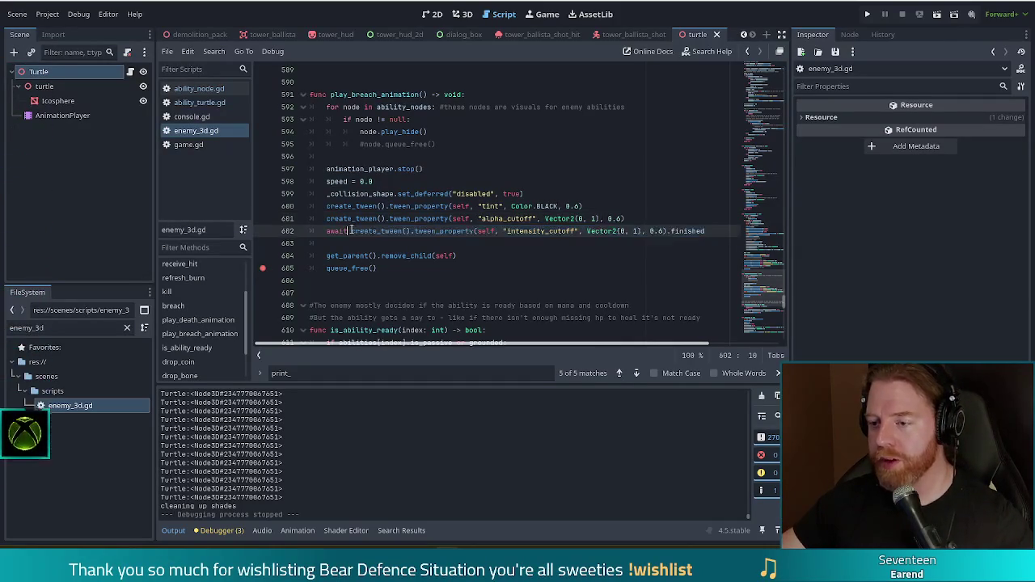
pyautogui.click(263, 271)
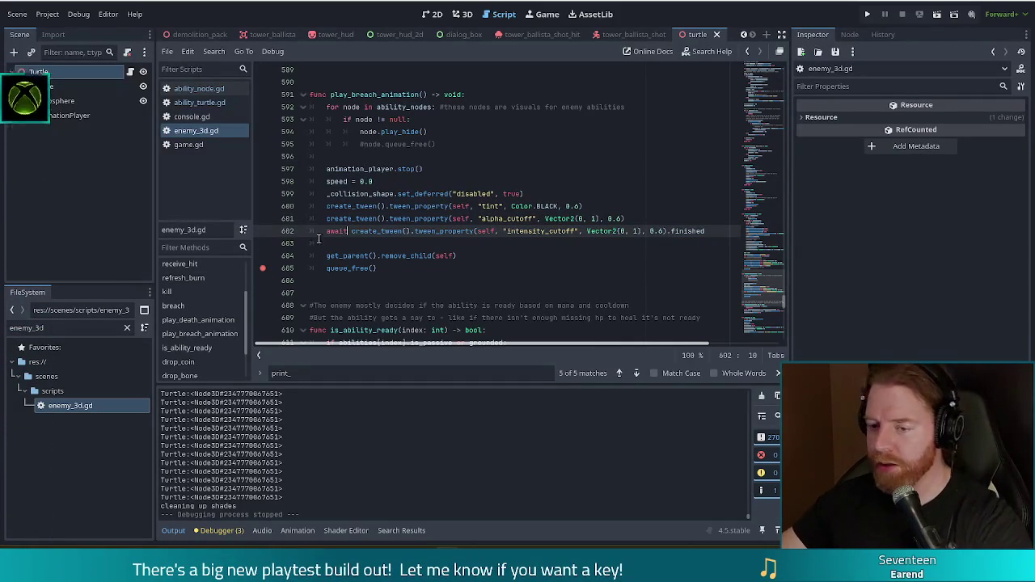
pyautogui.click(263, 268)
pyautogui.scroll(3, 485, 231)
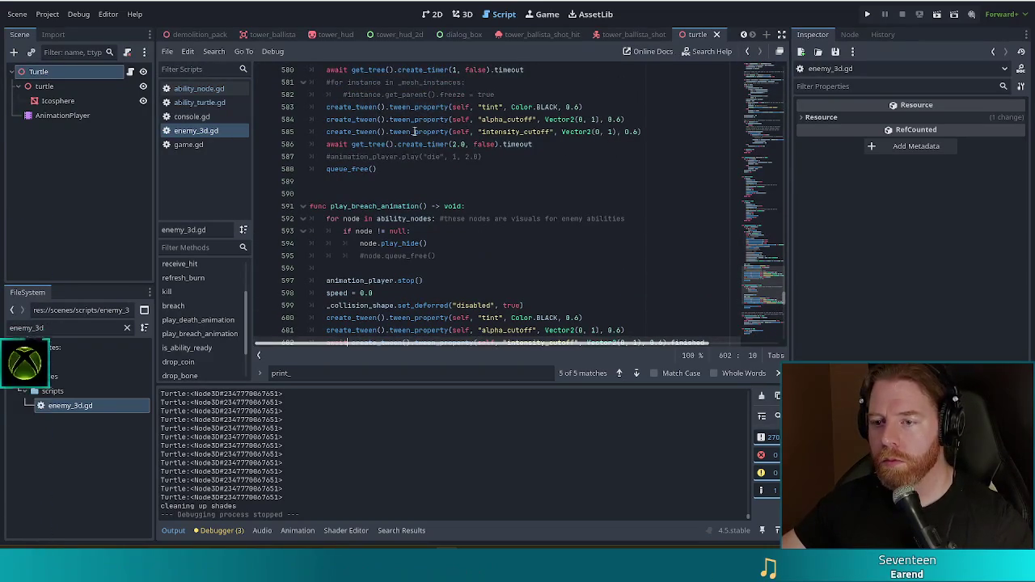
pyautogui.click(410, 143)
pyautogui.scroll(-6, 451, 148)
pyautogui.moveTo(473, 145); pyautogui.dragTo(477, 135)
pyautogui.hotkey('ctrl', 'c')
pyautogui.scroll(6, 427, 169)
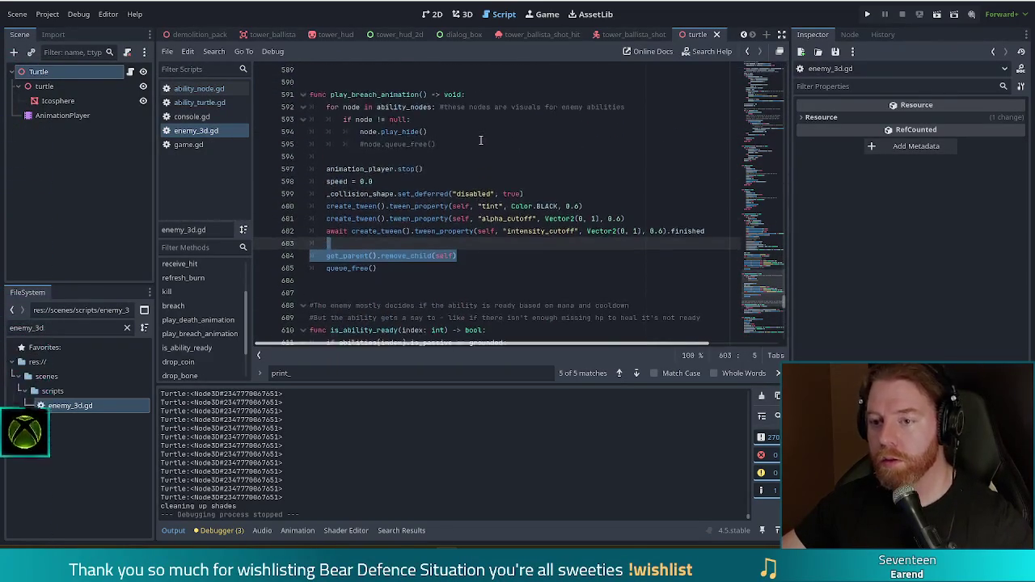
# Paste get_parent().remove_child(self) on a new line in play_death_animation.
pyautogui.click(512, 152)
pyautogui.press('Return')
pyautogui.press('Return')
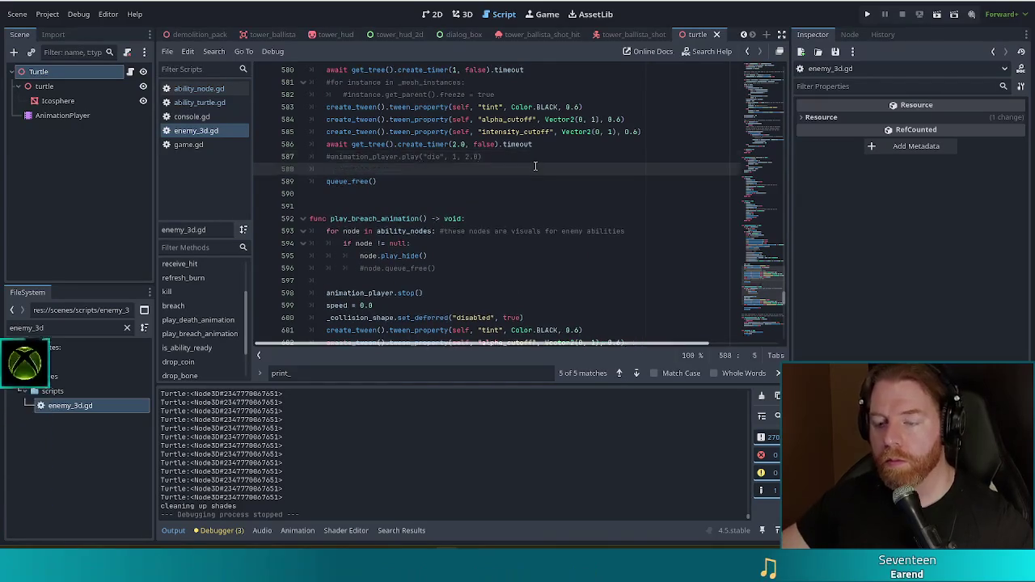
pyautogui.hotkey('ctrl', 'v')
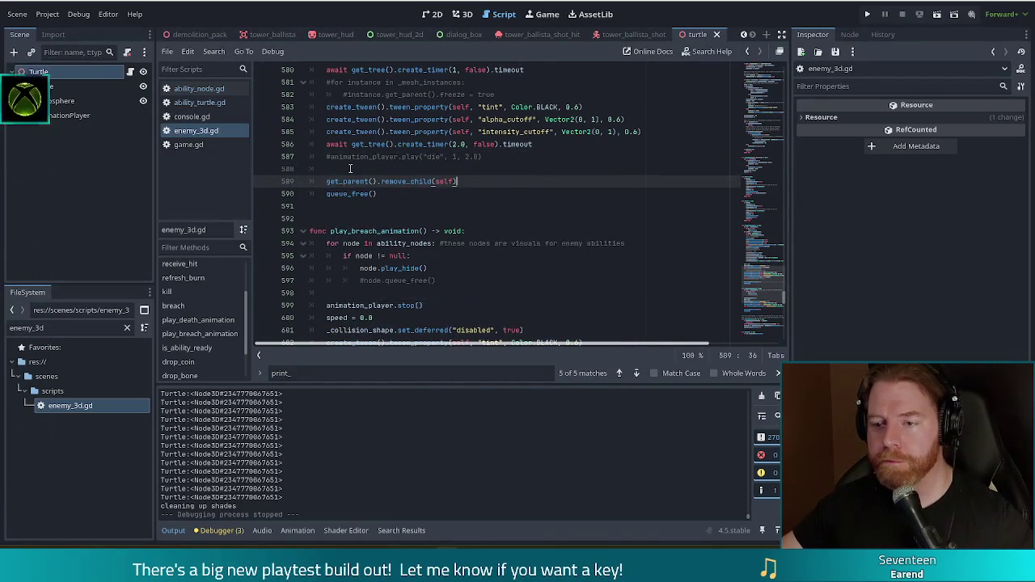
pyautogui.press('Up')
# Review the death animation's alpha_cutoff tween and surrounding code.
pyautogui.click(426, 119)
pyautogui.scroll(7, 463, 170)
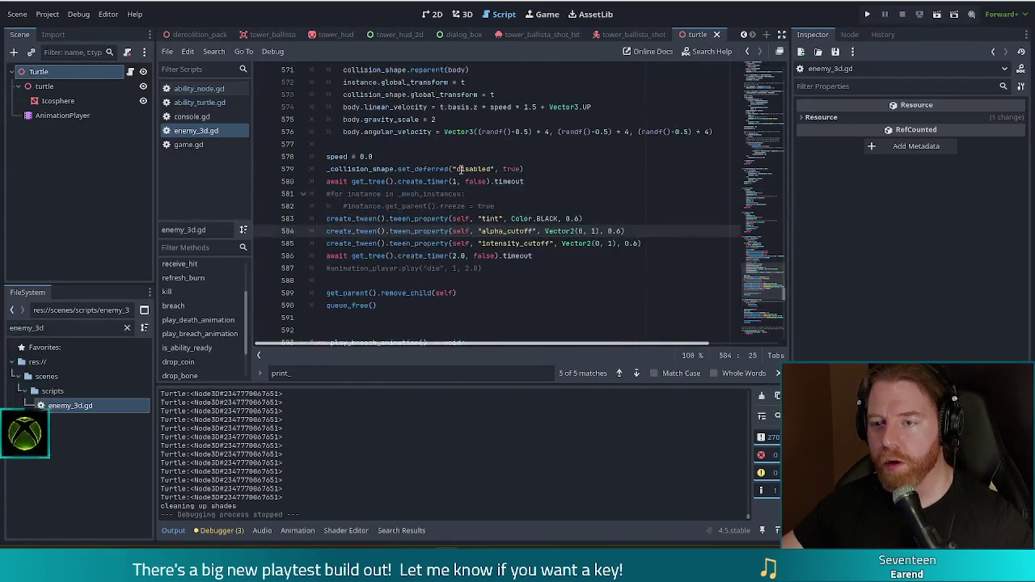
pyautogui.scroll(5, 463, 170)
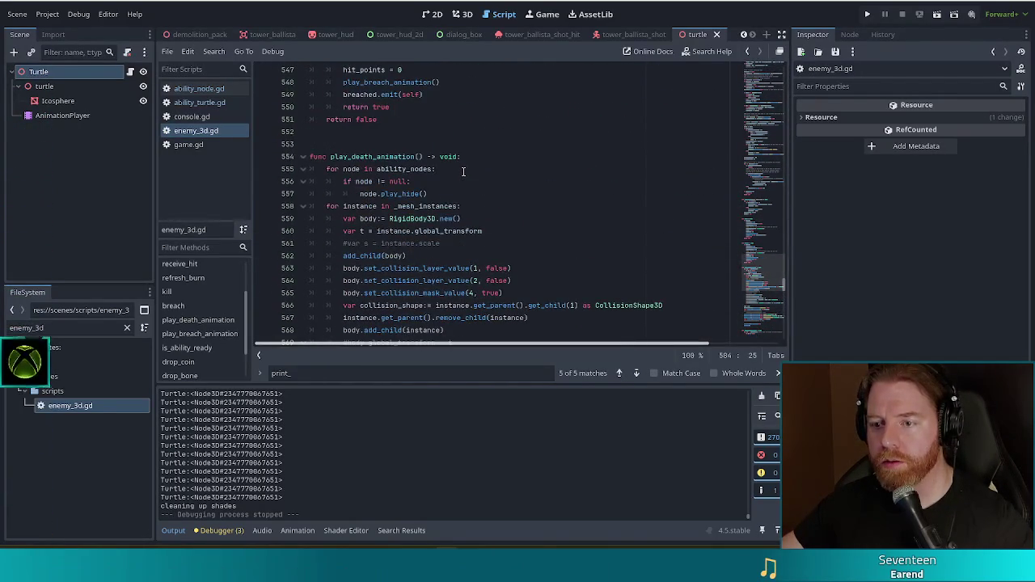
pyautogui.scroll(-9, 463, 170)
pyautogui.scroll(-4, 463, 170)
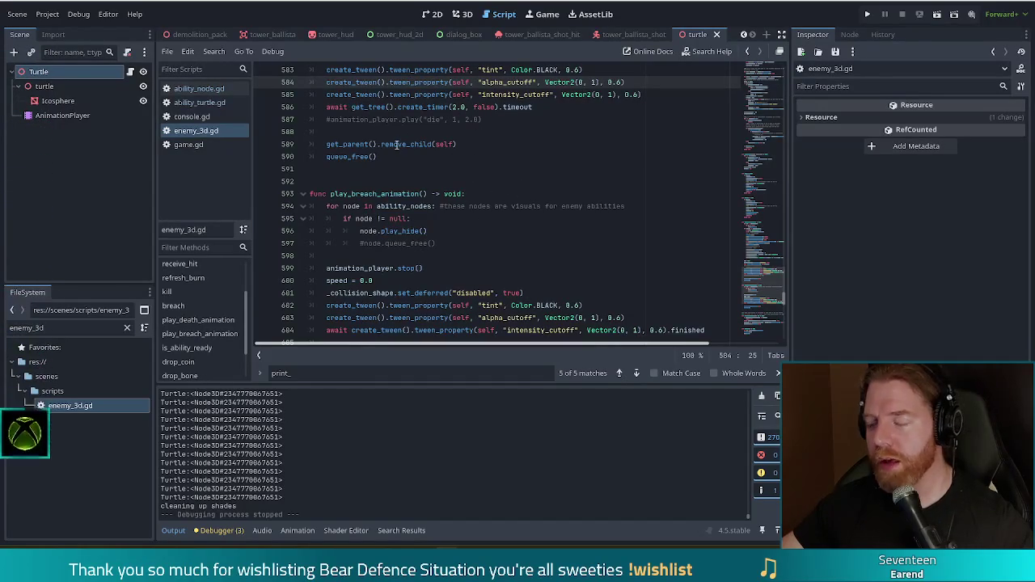
pyautogui.moveTo(395, 144)
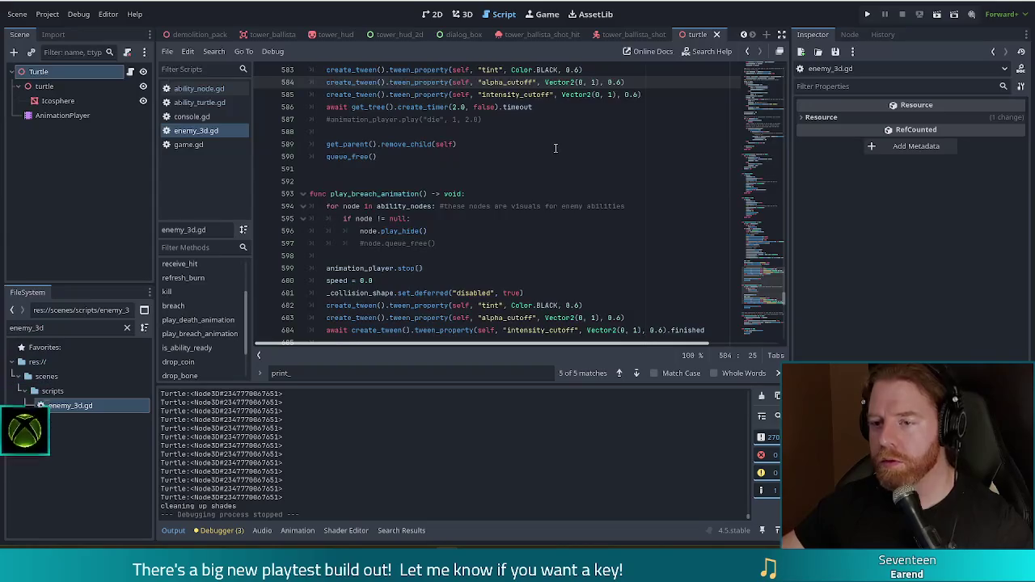
pyautogui.scroll(-1, 550, 152)
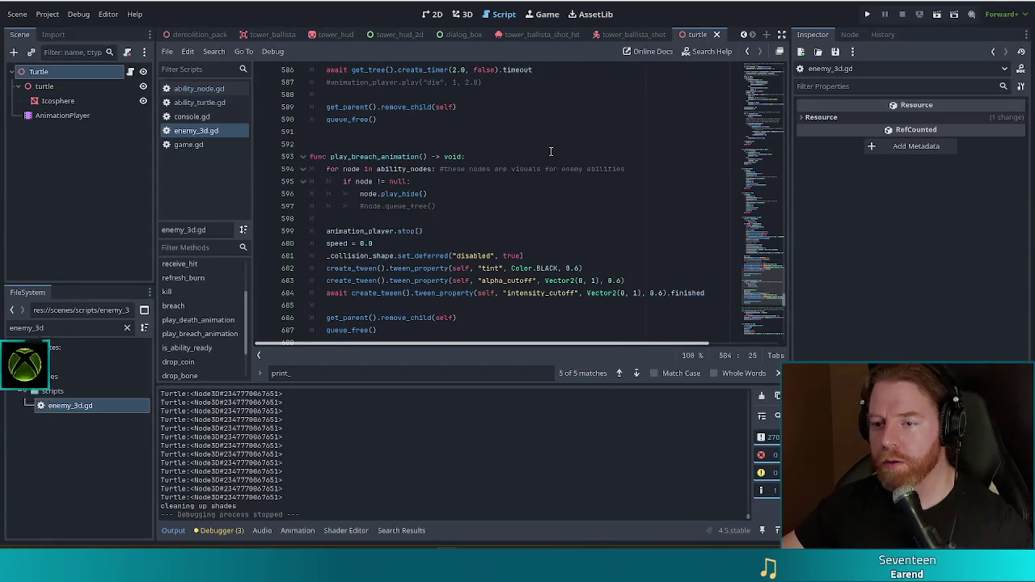
pyautogui.click(179, 103)
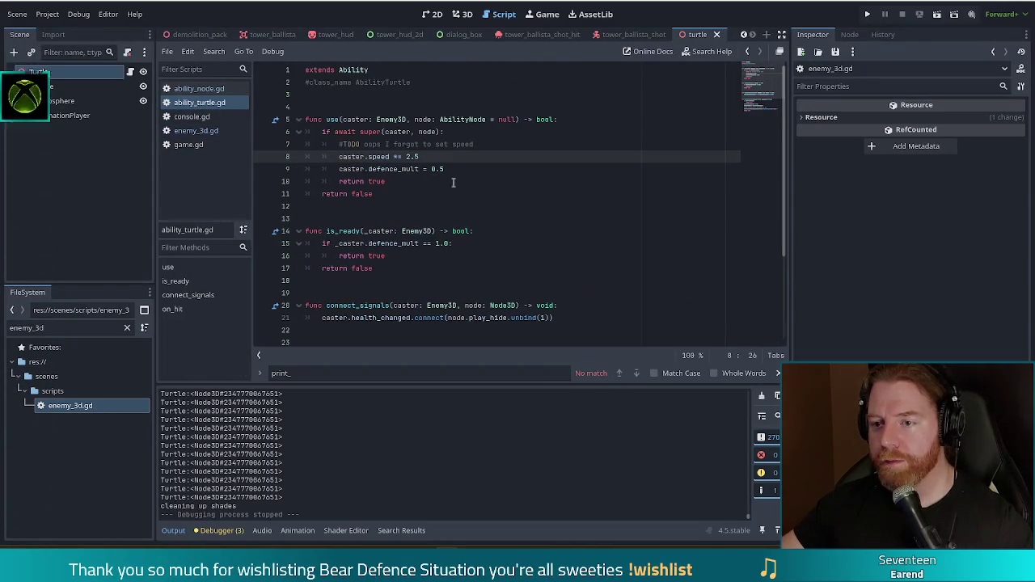
# Check ability_node.gd, clear its lines 11–12 selection, and run the project to the main menu.
pyautogui.keyDown('ctrl'); pyautogui.click(368, 131); pyautogui.keyUp('ctrl')
pyautogui.click(420, 95)
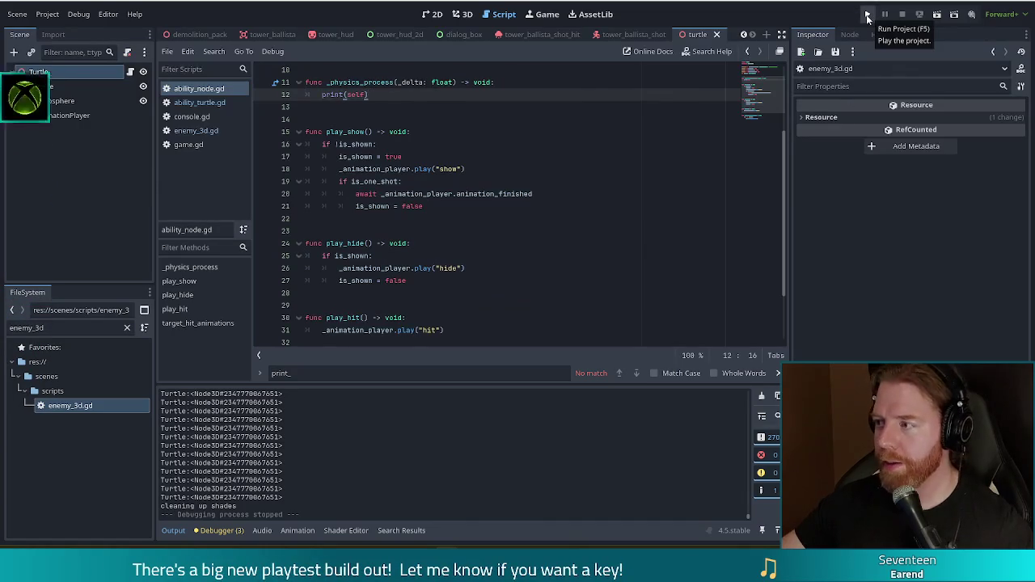
pyautogui.click(868, 16)
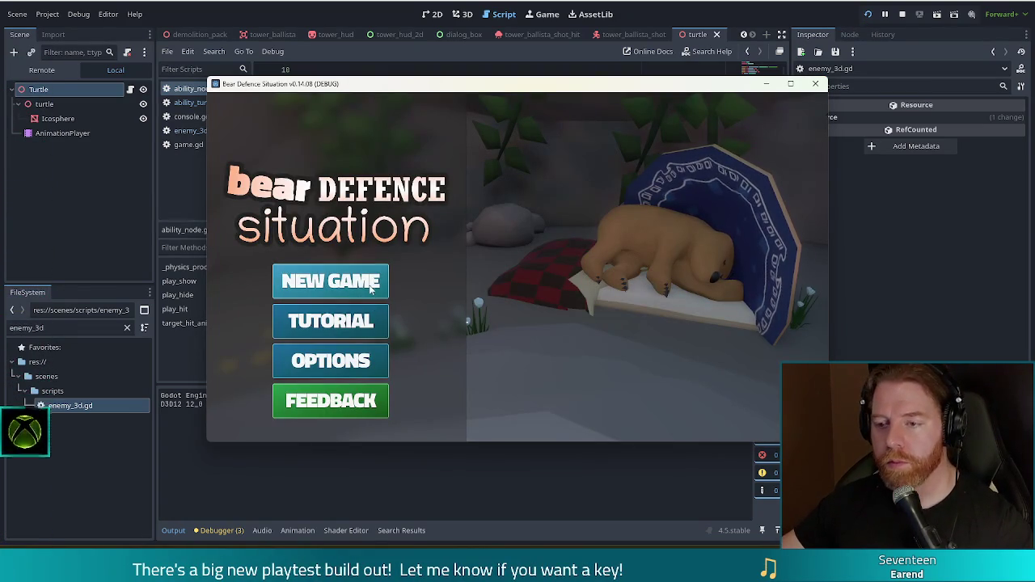
# Start a new game, enter set_ability turtle in the console, and skip the wave.
pyautogui.click(339, 283)
pyautogui.press('`')
pyautogui.write('set')
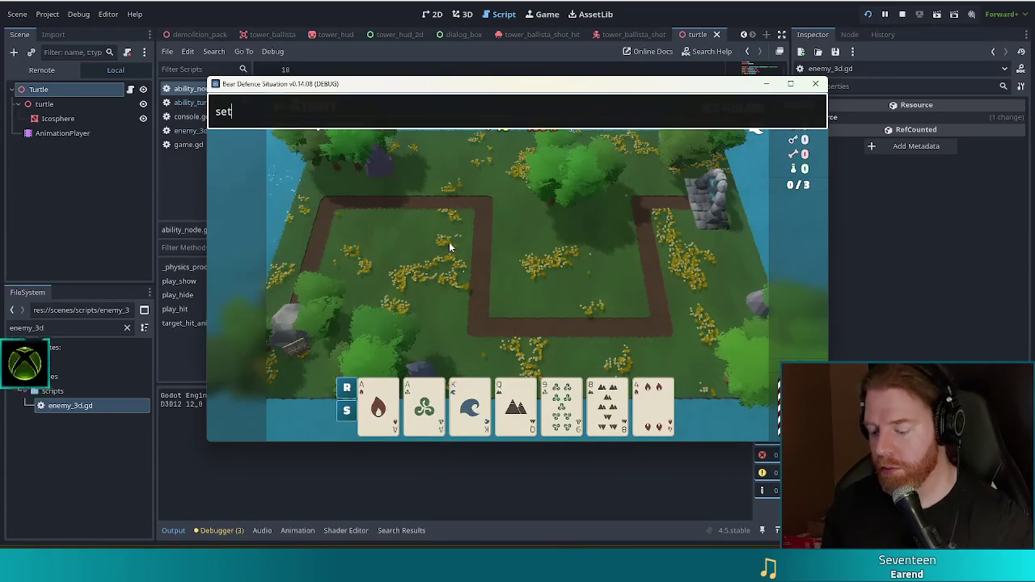
pyautogui.write('_ability ')
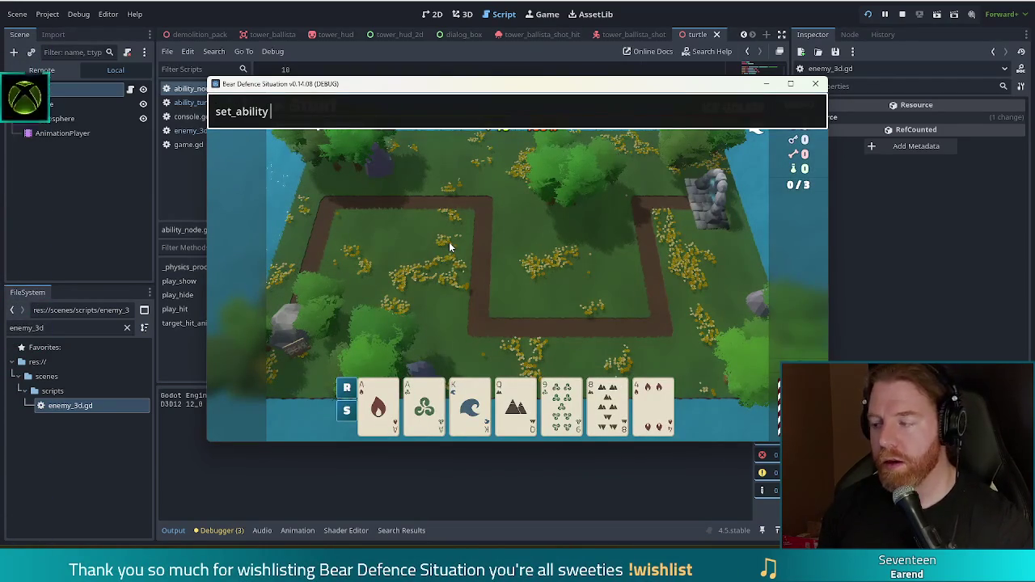
pyautogui.write('tutrtle')
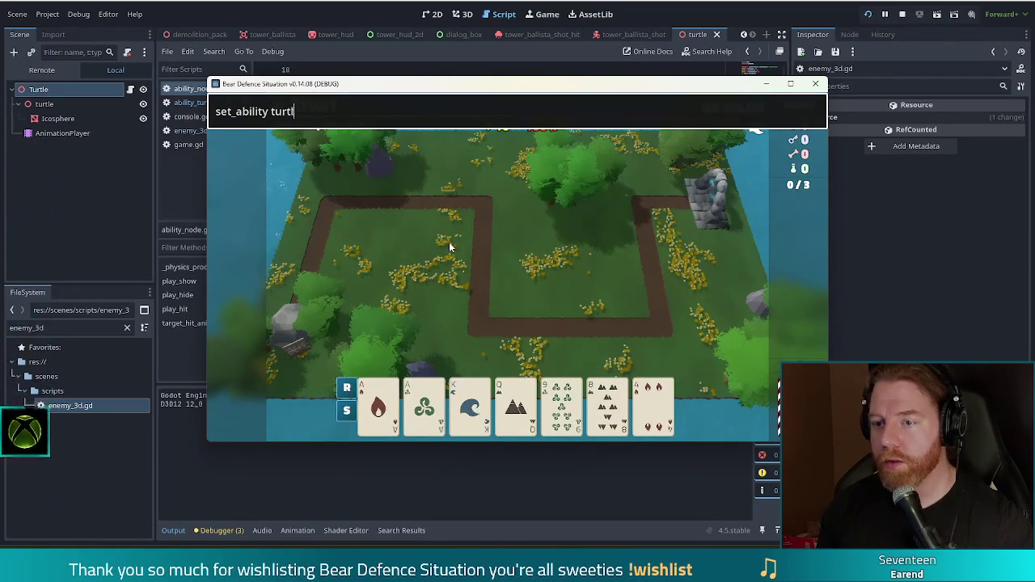
pyautogui.press('Return')
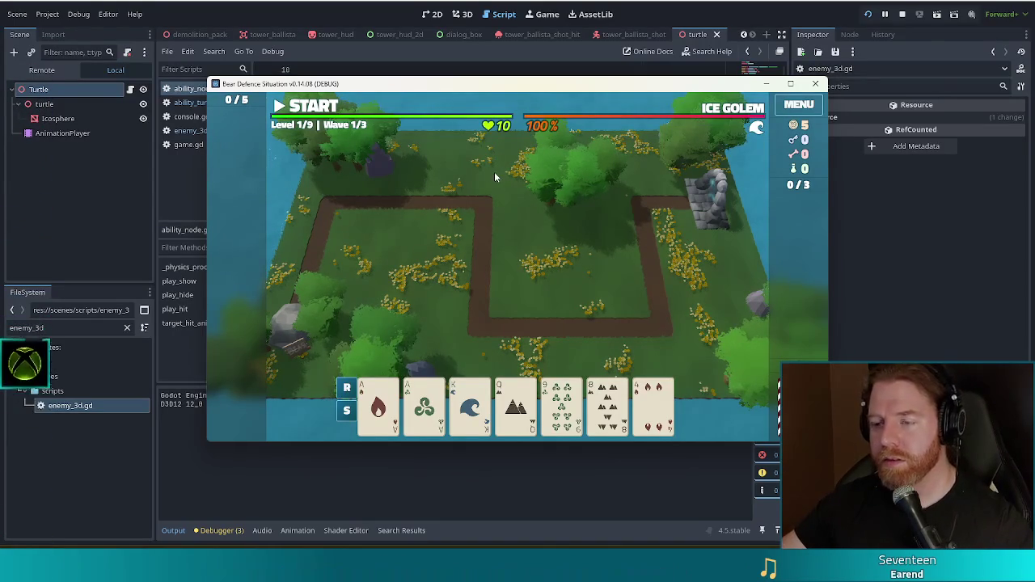
pyautogui.press('space')
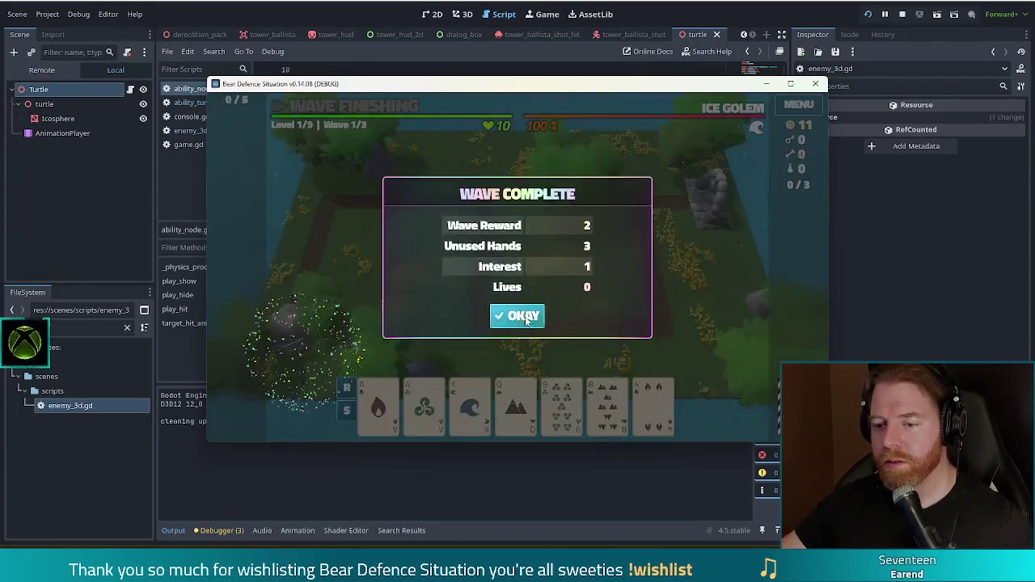
# Dismiss the Wave Complete results to reach the Turtling Ice Golem wave.
pyautogui.click(525, 318)
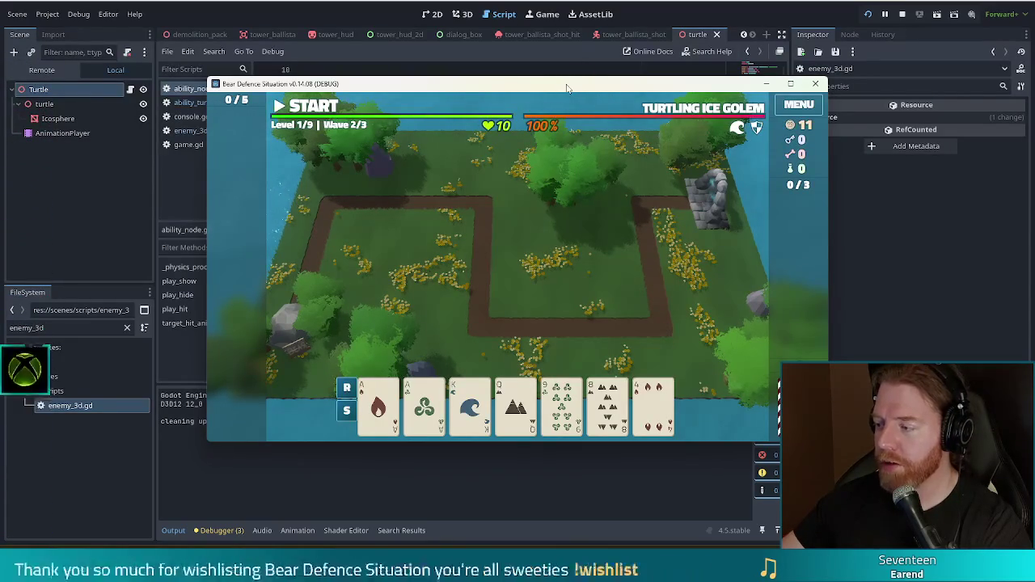
# Drag the game window up and left to uncover the Output log's Turtle lines.
pyautogui.moveTo(557, 103)
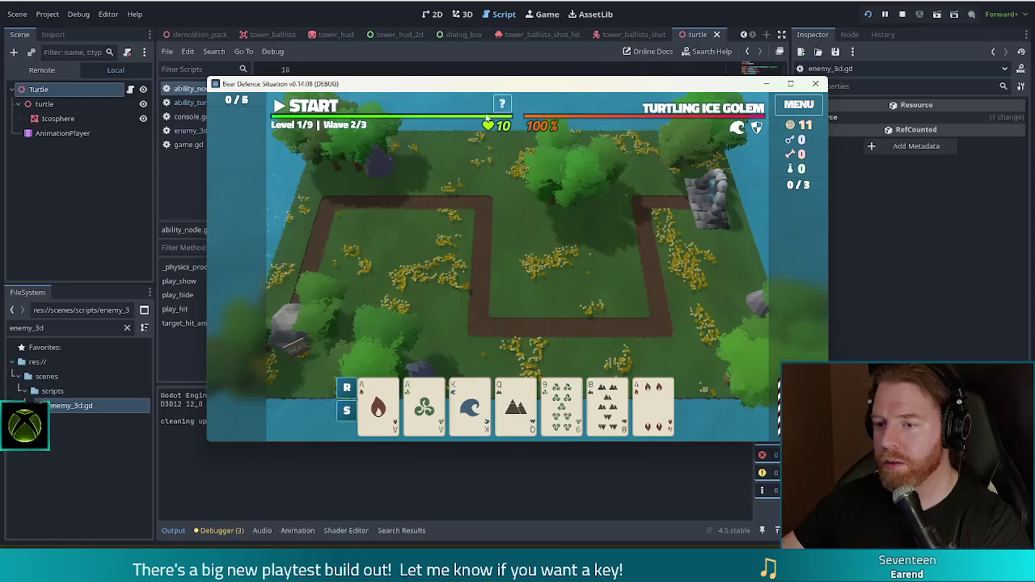
pyautogui.moveTo(614, 100)
pyautogui.mouseDown()
pyautogui.moveTo(544, 49)
pyautogui.moveTo(570, 40)
pyautogui.mouseUp()
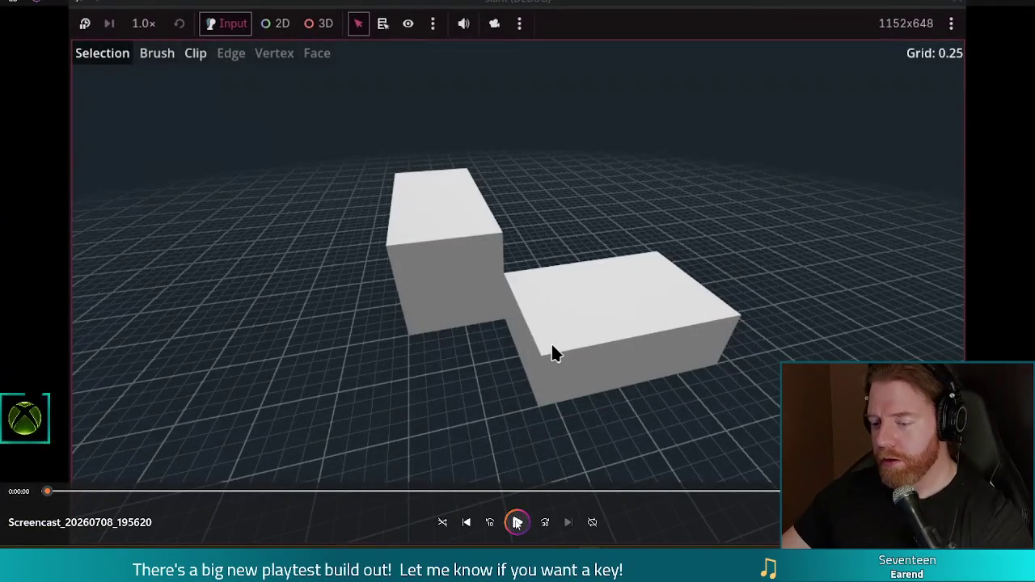
# Start playback of the Bear Defence Situation screencast in the video player.
pyautogui.click(518, 518)
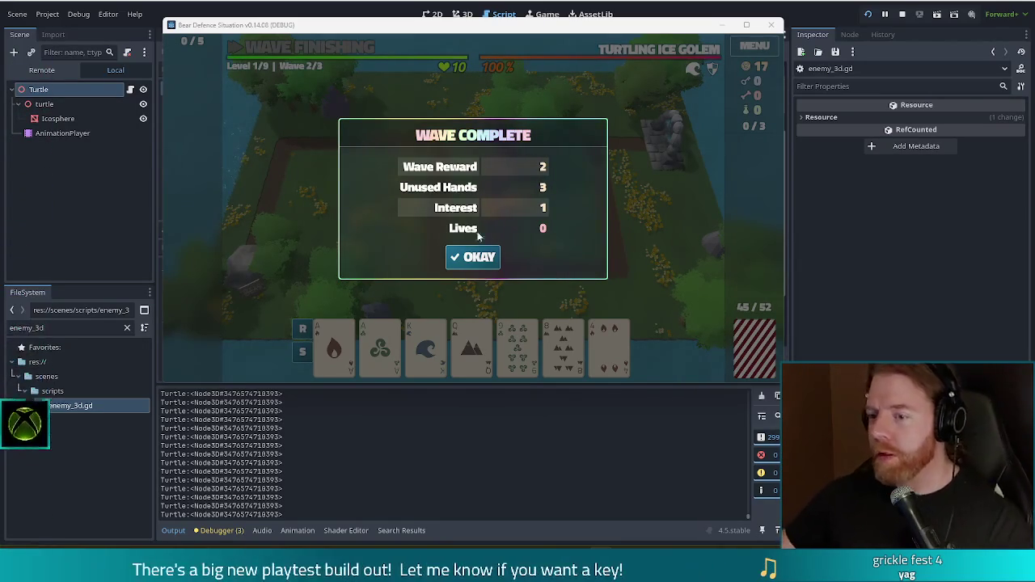
# Dismiss the Wave 2/3 complete summary and preview the upcoming Wave 3/3 Glacial Hammer details.
pyautogui.click(485, 252)
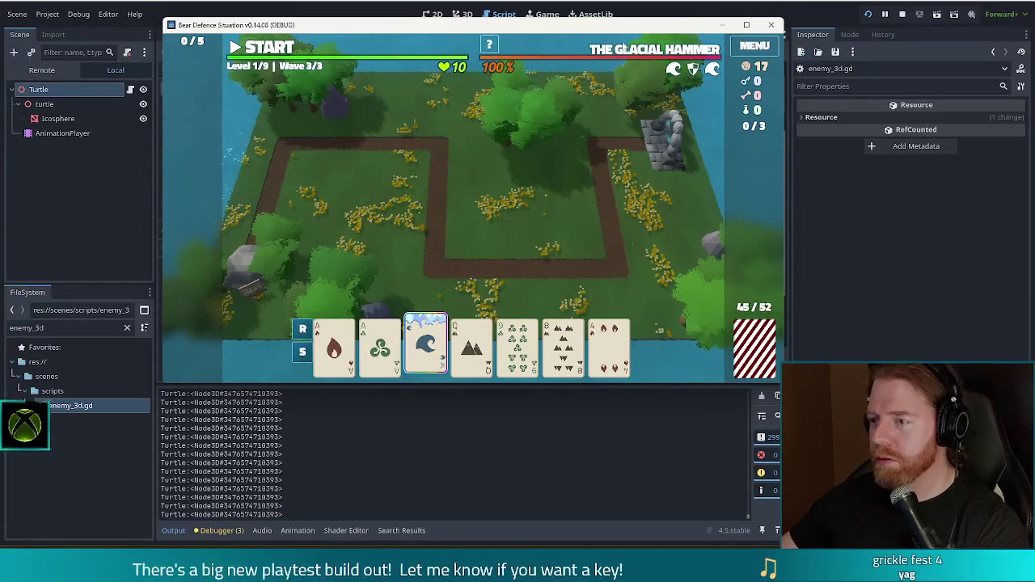
pyautogui.click(614, 52)
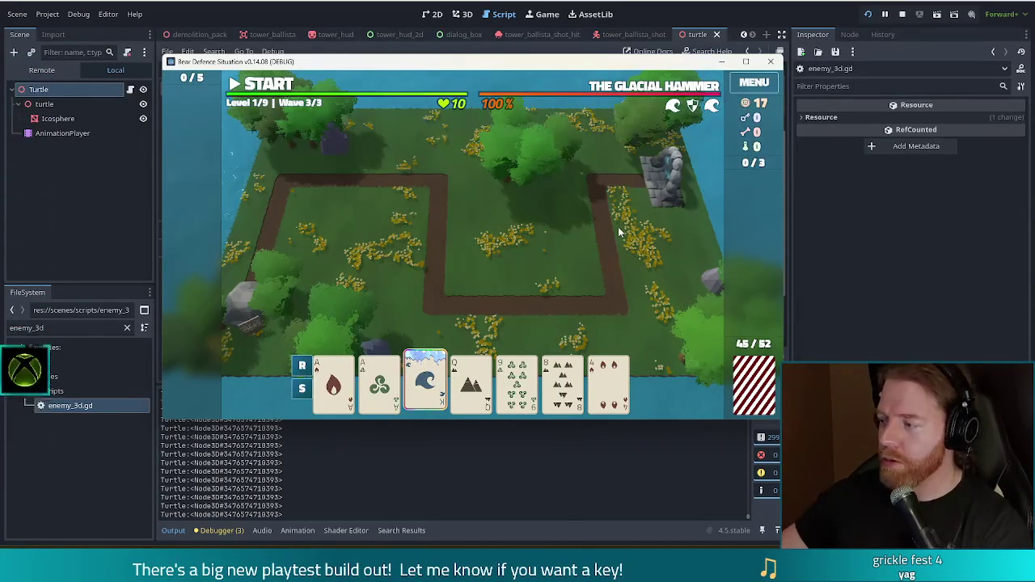
pyautogui.press('XF86AudioLowerVolume')
pyautogui.press('XF86AudioLowerVolume')
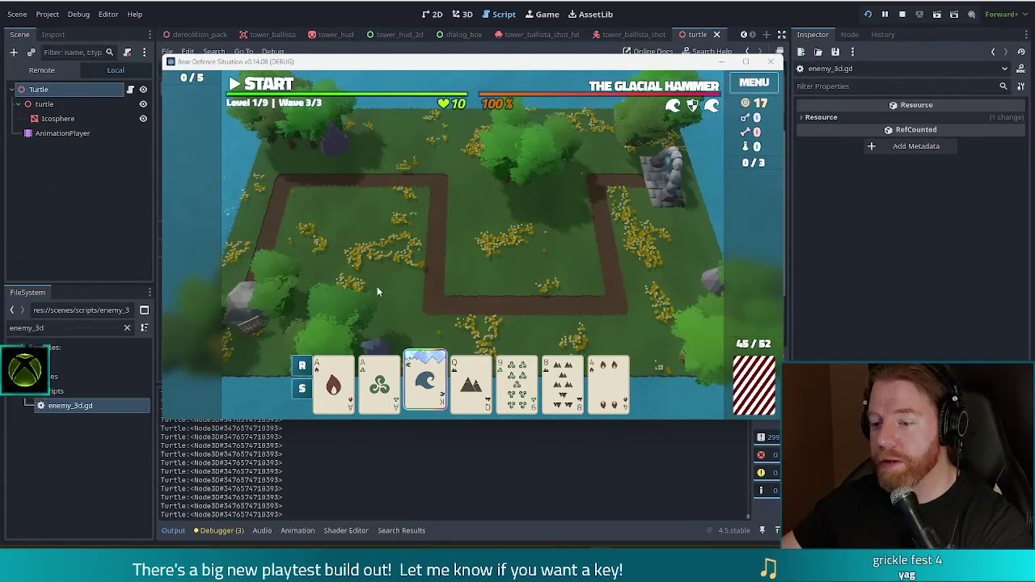
pyautogui.click(380, 384)
# Build two adjacent Ballista towers near the map centre using the pair of aces, then start wave 3.
pyautogui.click(333, 384)
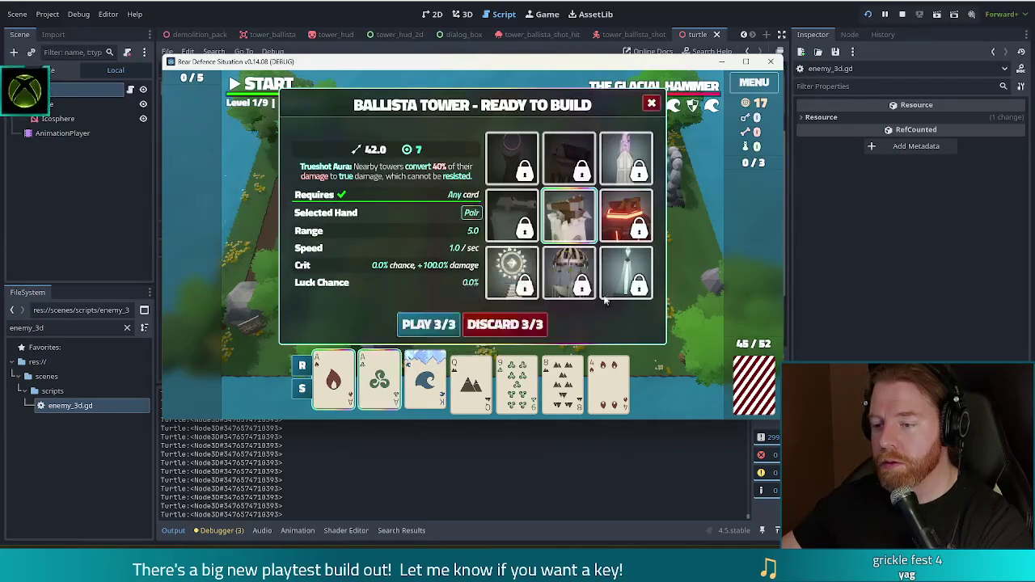
pyautogui.click(429, 325)
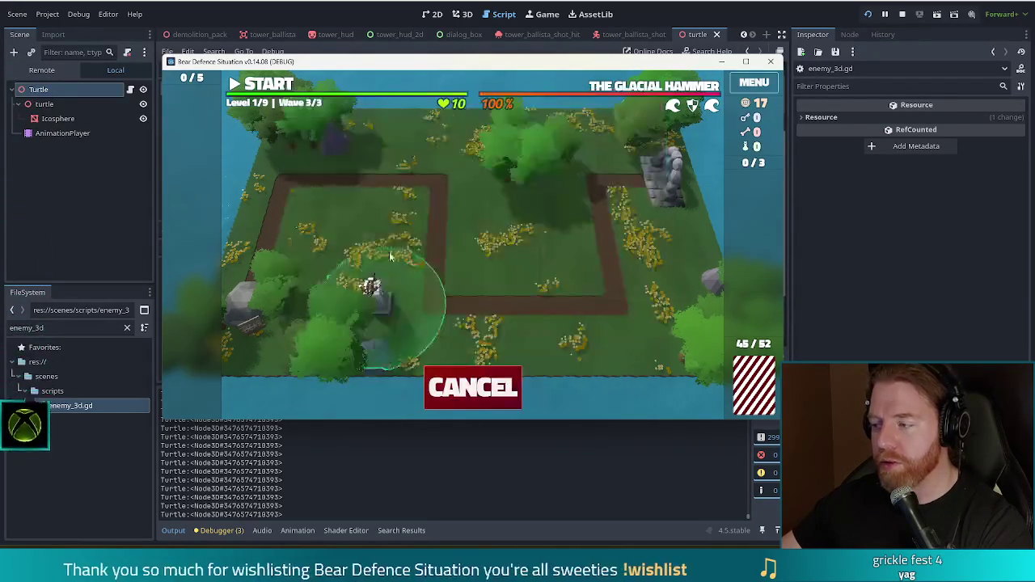
pyautogui.click(483, 259)
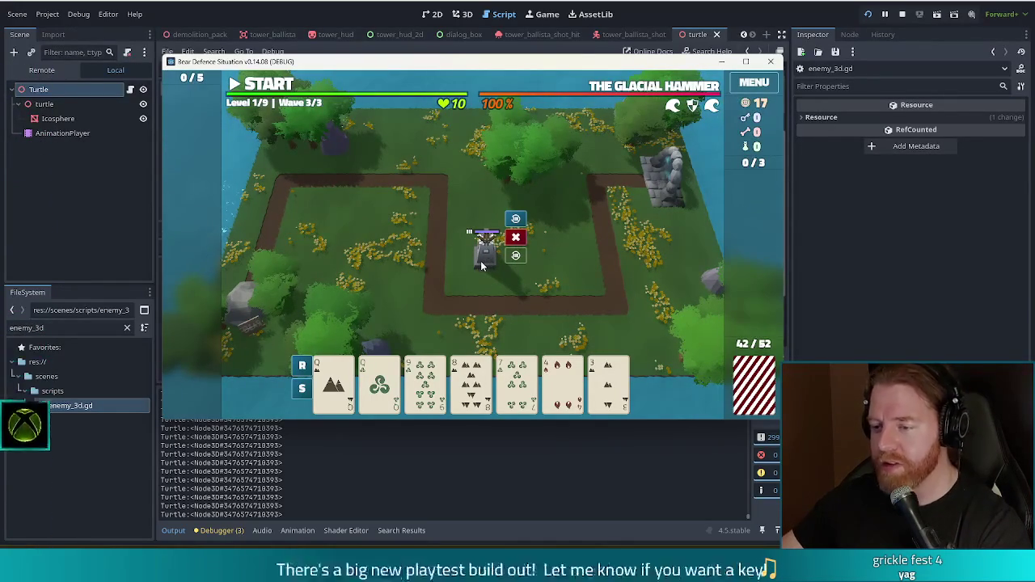
pyautogui.click(512, 255)
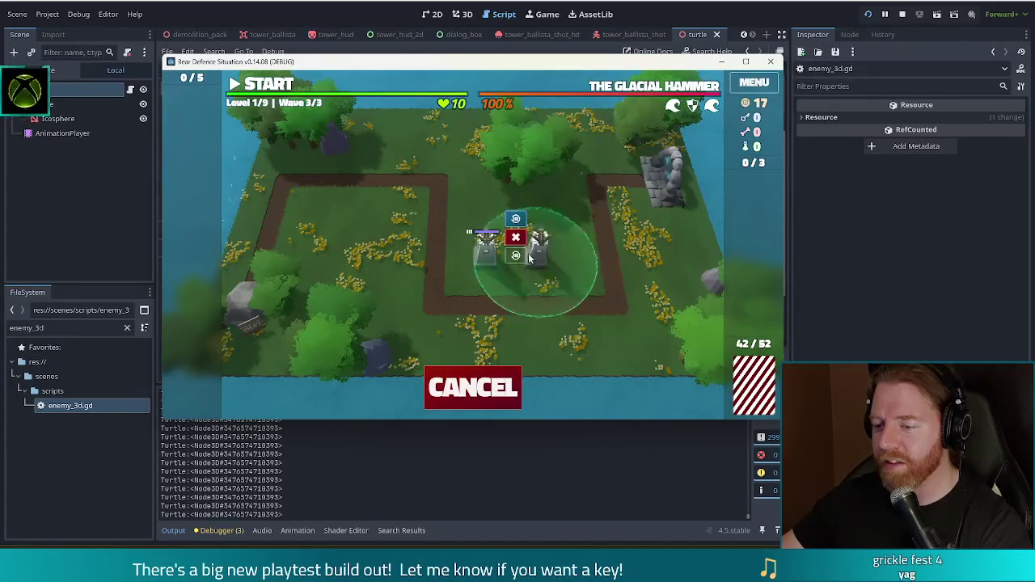
pyautogui.click(499, 268)
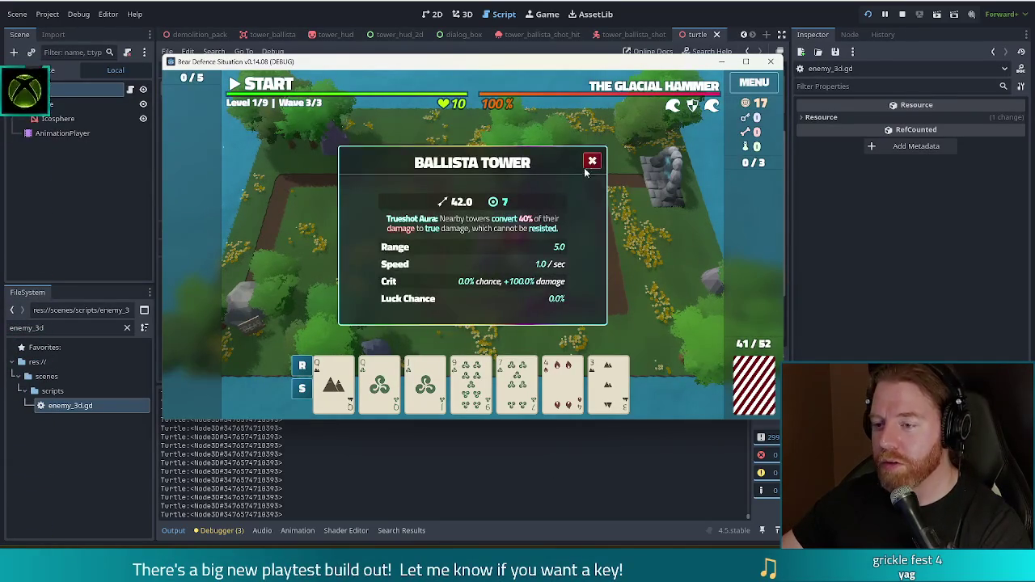
pyautogui.press('space')
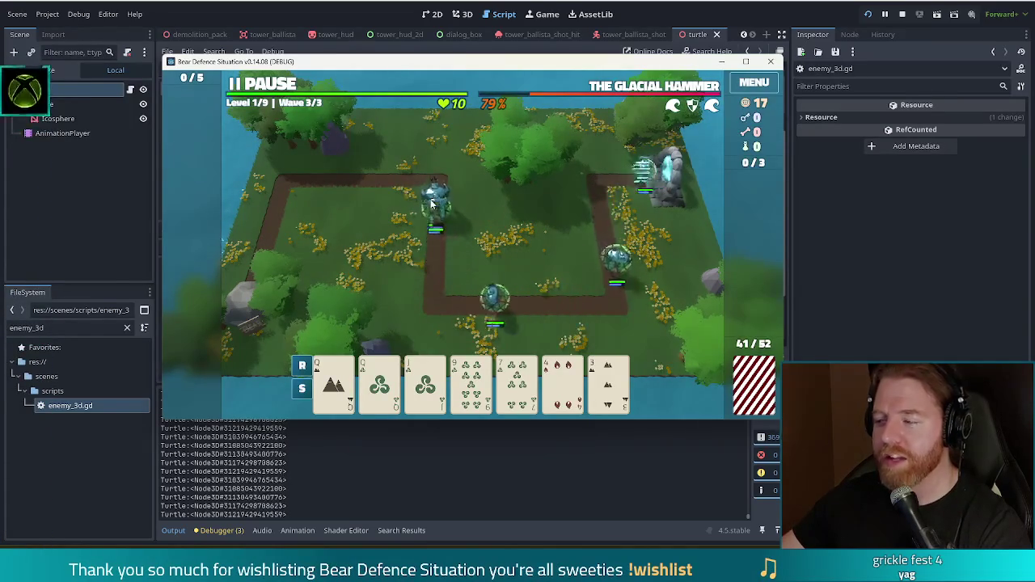
# Pause the game mid-wave 3/3 while the turtle enemies walk the path.
pyautogui.click(270, 83)
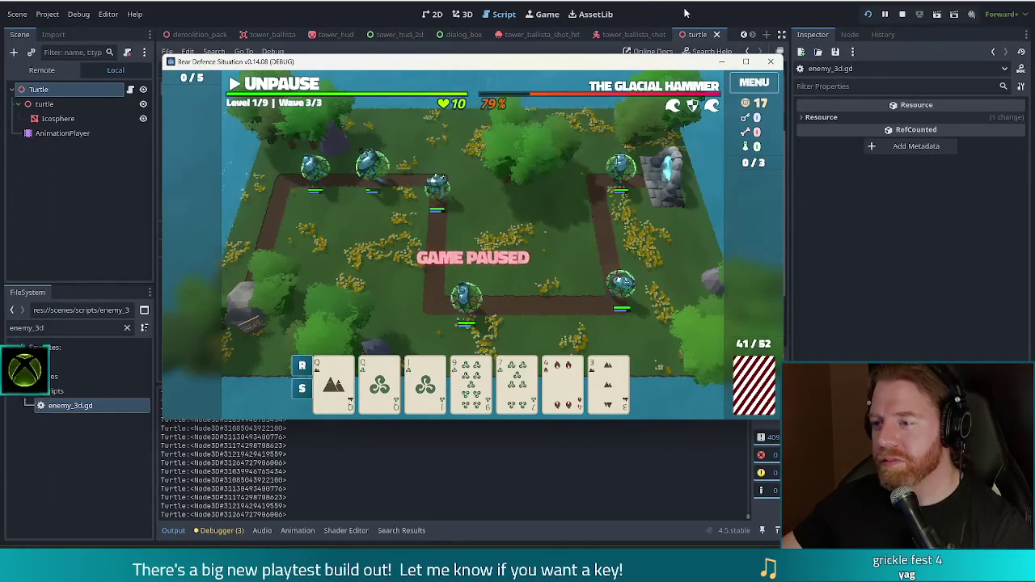
# Delete the debug _physics_process function from ability_node.gd and save the script.
pyautogui.hotkey('alt', 'Tab')
pyautogui.scroll(2, 424, 212)
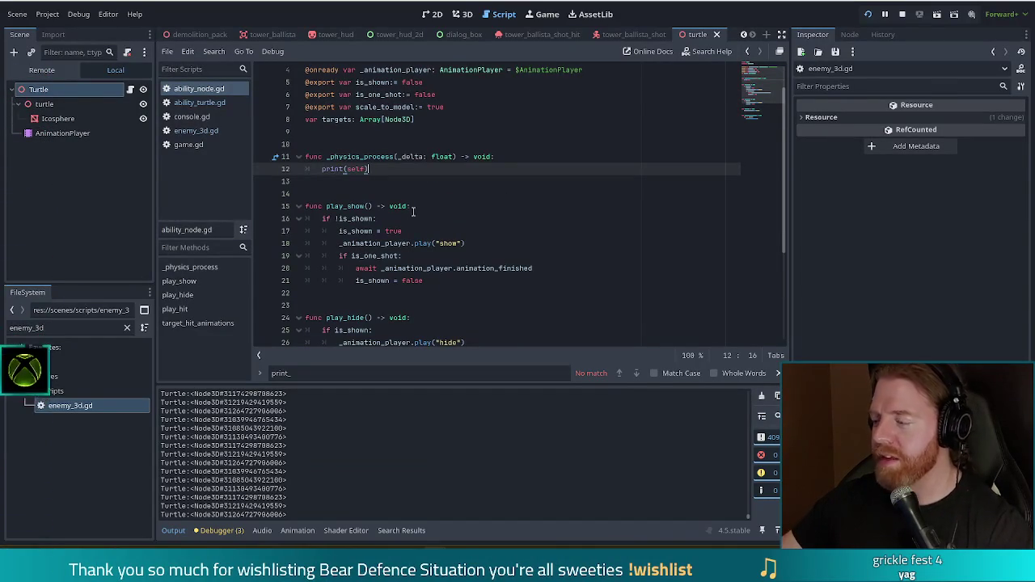
pyautogui.moveTo(367, 168); pyautogui.dragTo(380, 146)
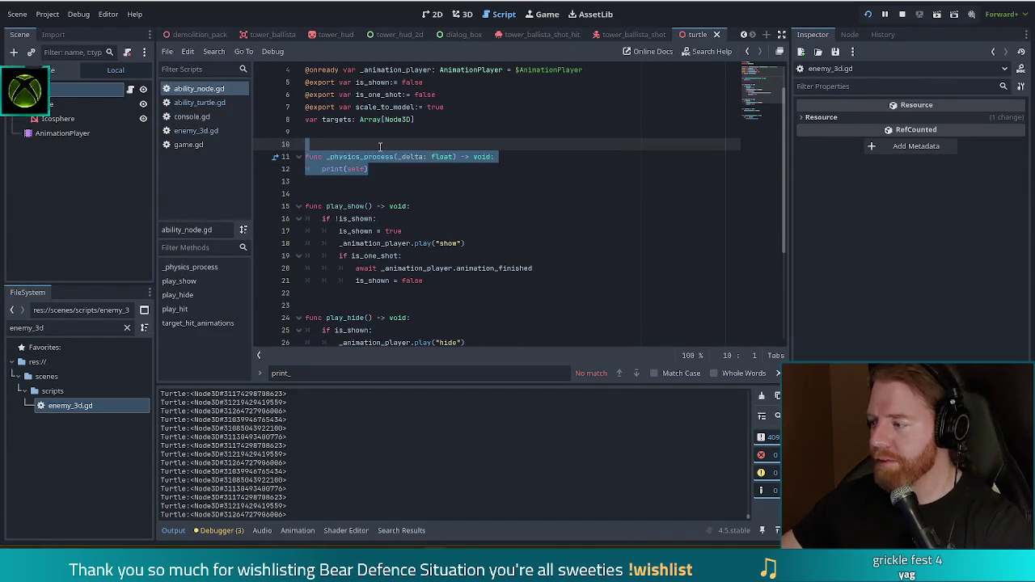
pyautogui.press('BackSpace')
pyautogui.press('BackSpace')
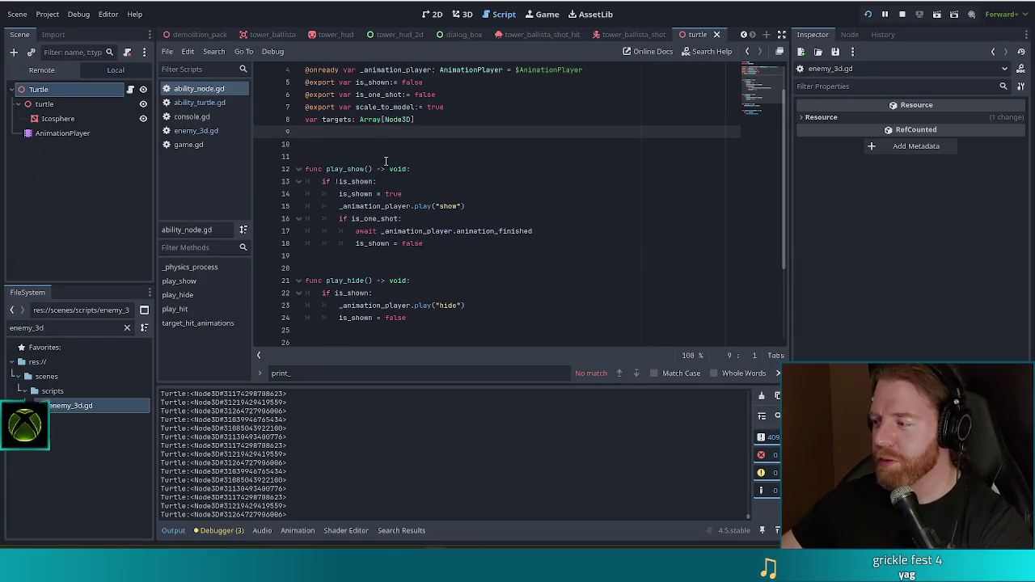
pyautogui.press('BackSpace')
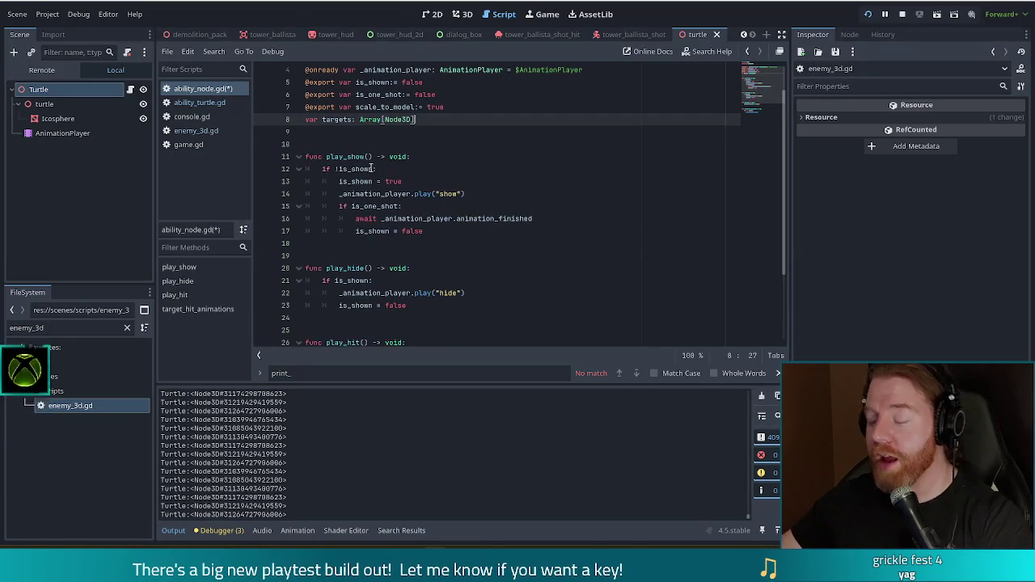
pyautogui.hotkey('ctrl', 's')
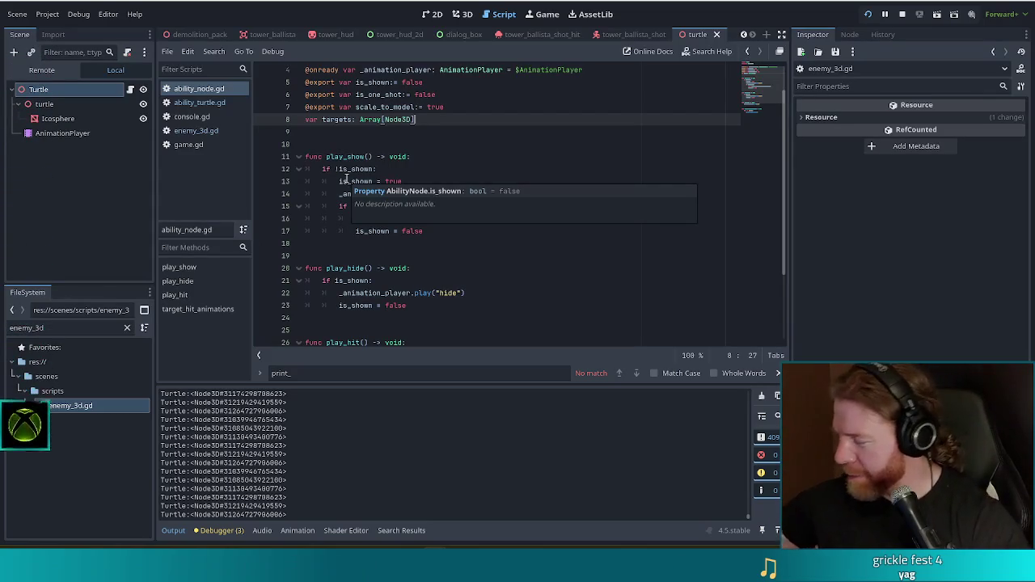
pyautogui.click(442, 156)
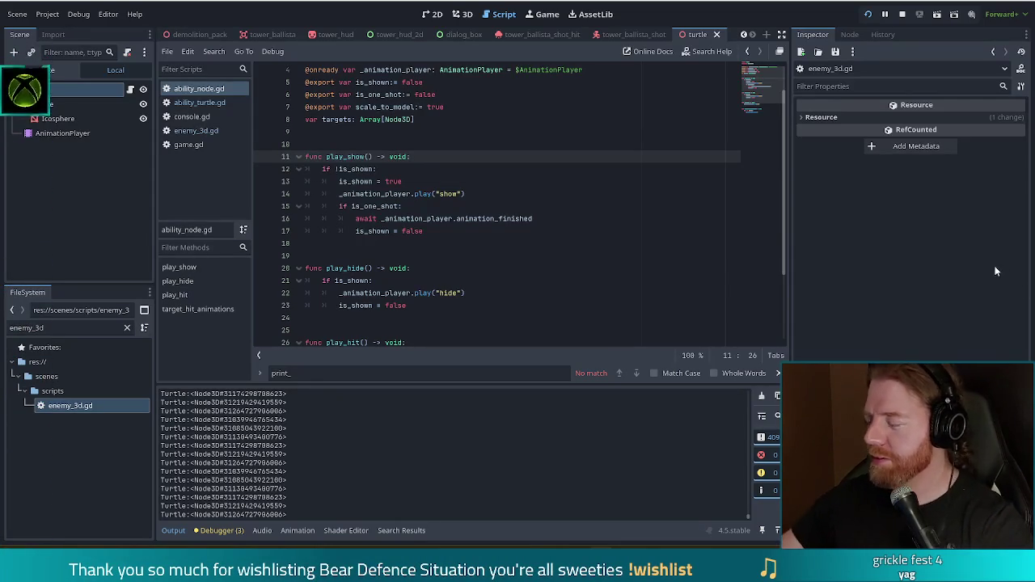
# In ability_turtle.gd, change the speed multiplier from caster.speed *= 2.5 to 0.5.
pyautogui.click(550, 195)
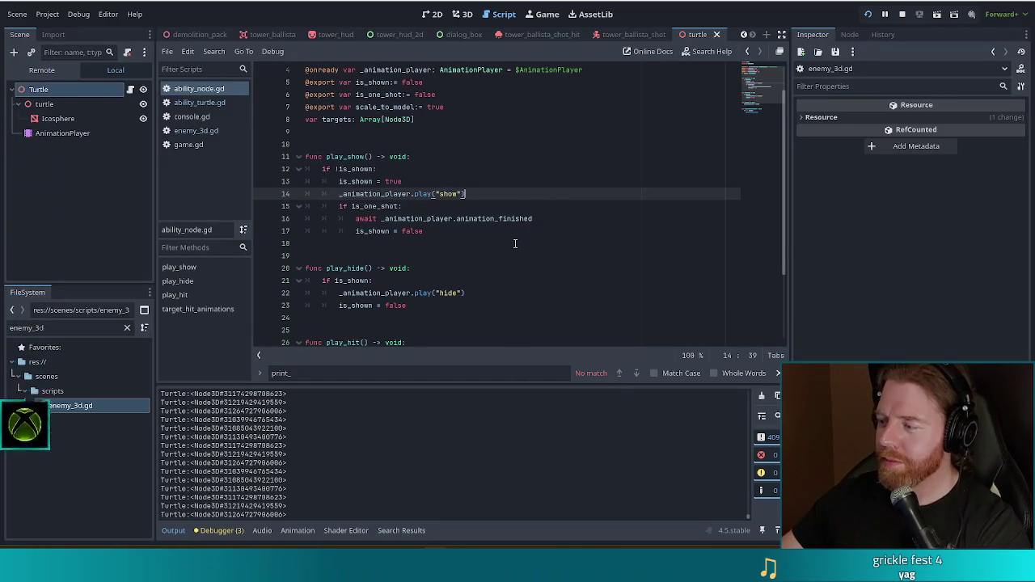
pyautogui.click(199, 103)
pyautogui.press('BackSpace')
pyautogui.write('0.5')
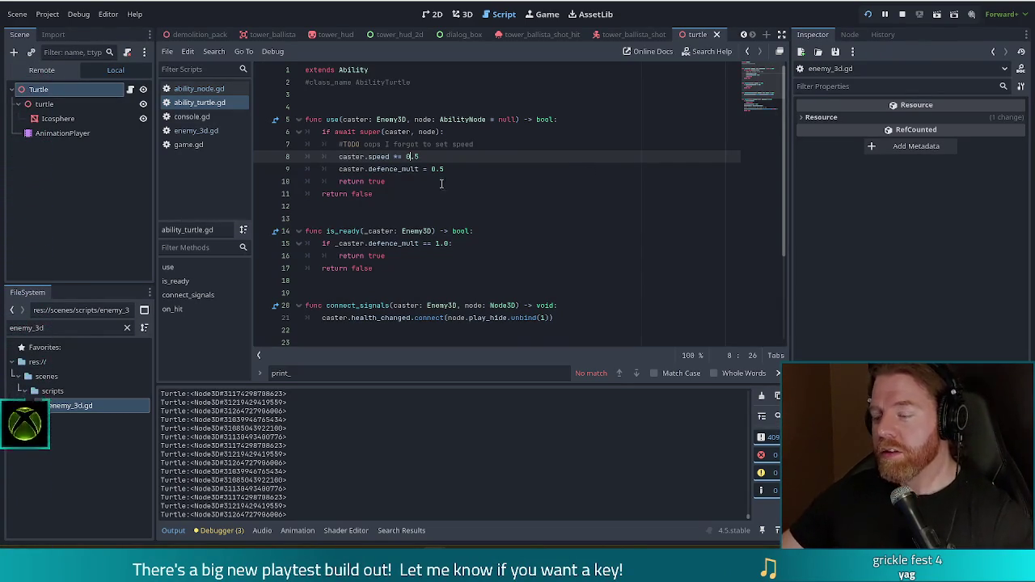
# Review ability_turtle.gd's is_ready() check that returns true only while defence_mult equals 1.0.
pyautogui.click(483, 205)
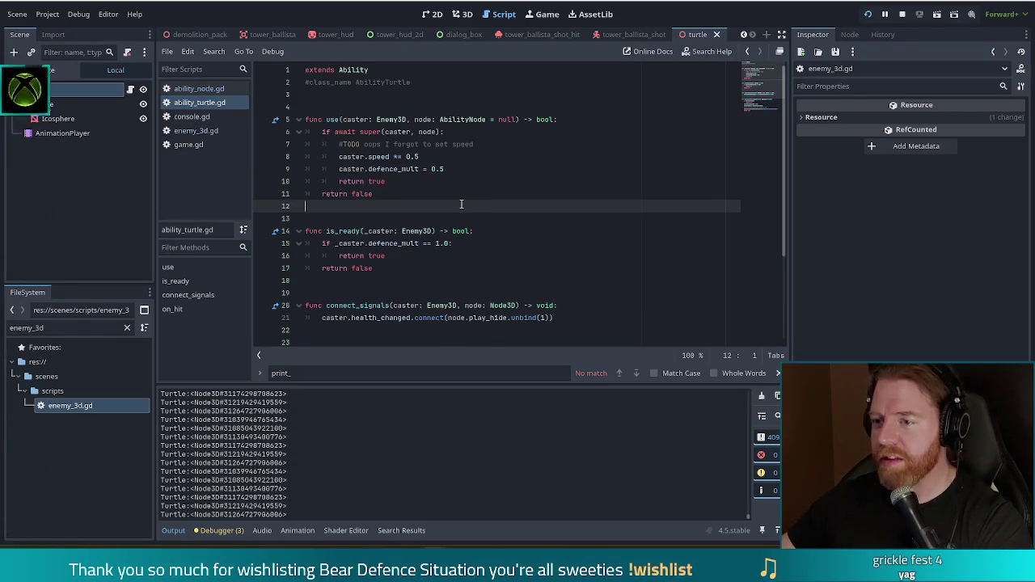
pyautogui.click(481, 145)
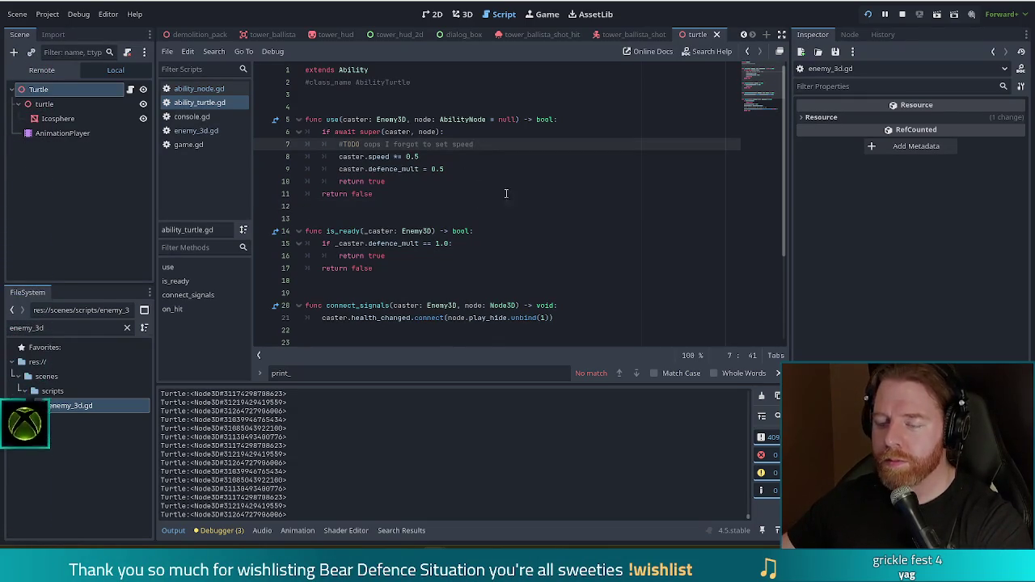
pyautogui.click(412, 192)
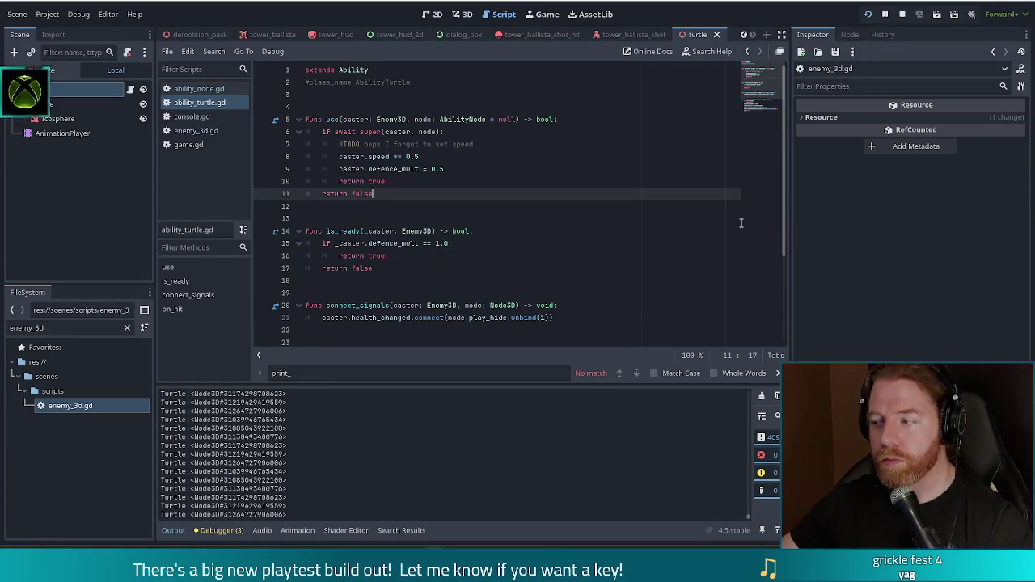
pyautogui.click(167, 51)
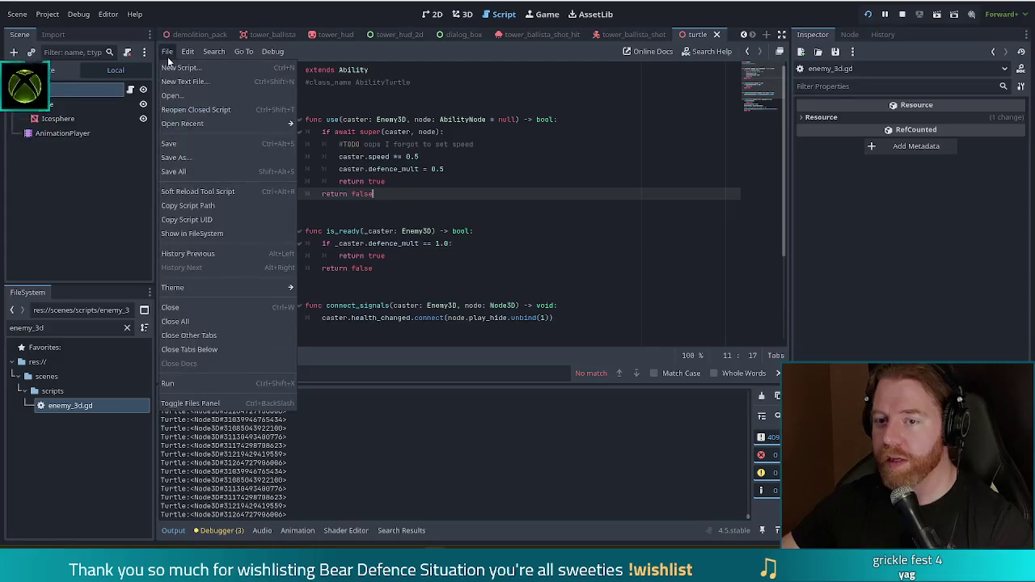
# Close ability_turtle.gd and then all remaining open scripts.
pyautogui.click(171, 307)
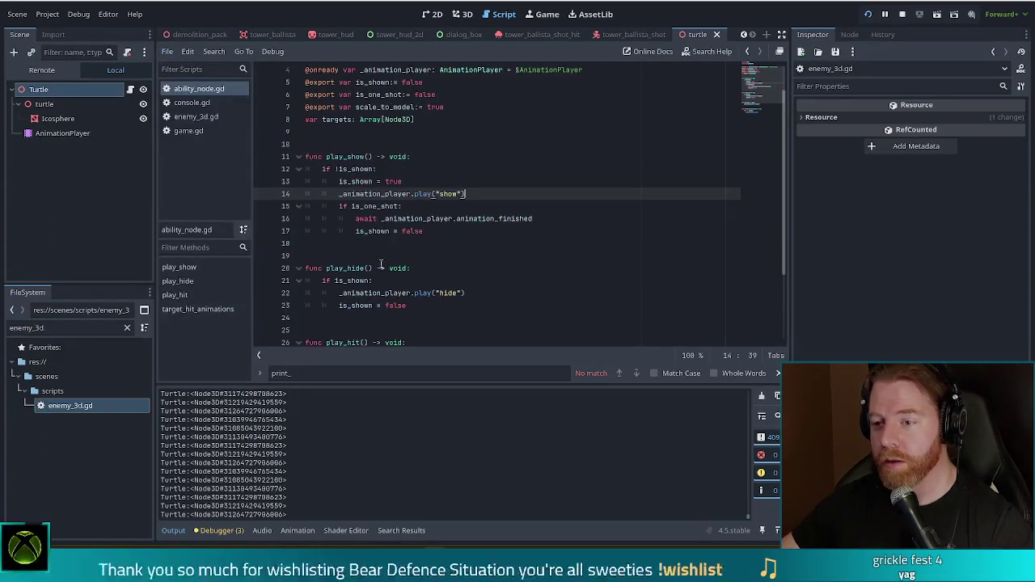
pyautogui.click(167, 51)
pyautogui.click(202, 321)
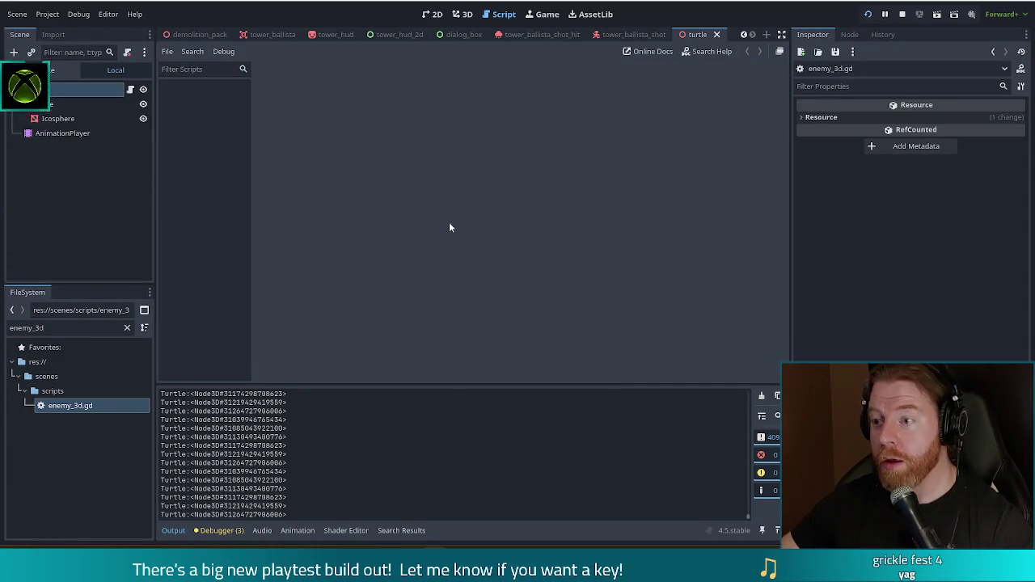
# Close the turtle, tower_ballista_shot, tower_ballista_shot_hit and dialog_box scenes, then inspect game.gd's current_state setter.
pyautogui.click(717, 34)
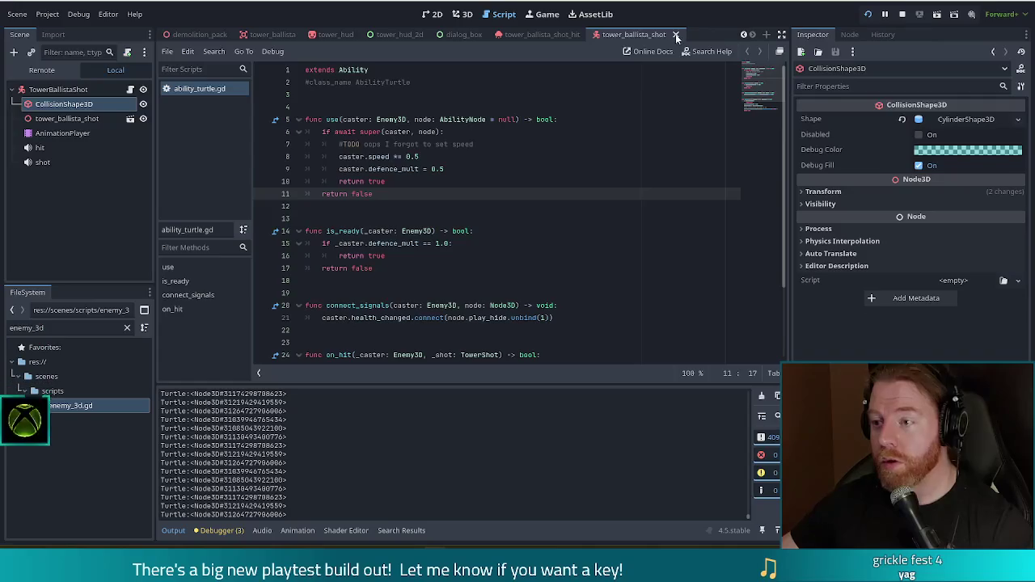
pyautogui.click(717, 34)
pyautogui.click(703, 34)
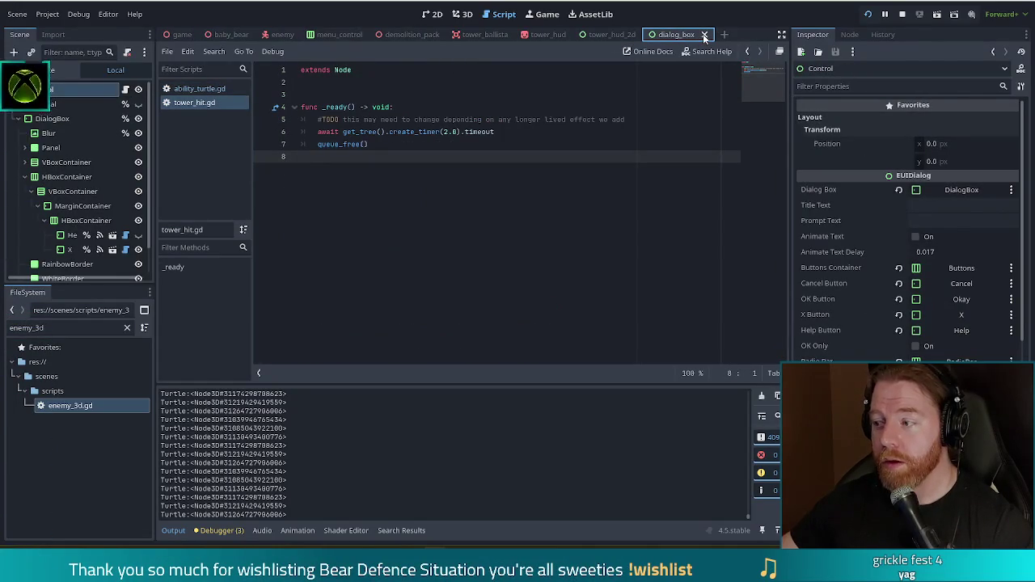
pyautogui.click(704, 34)
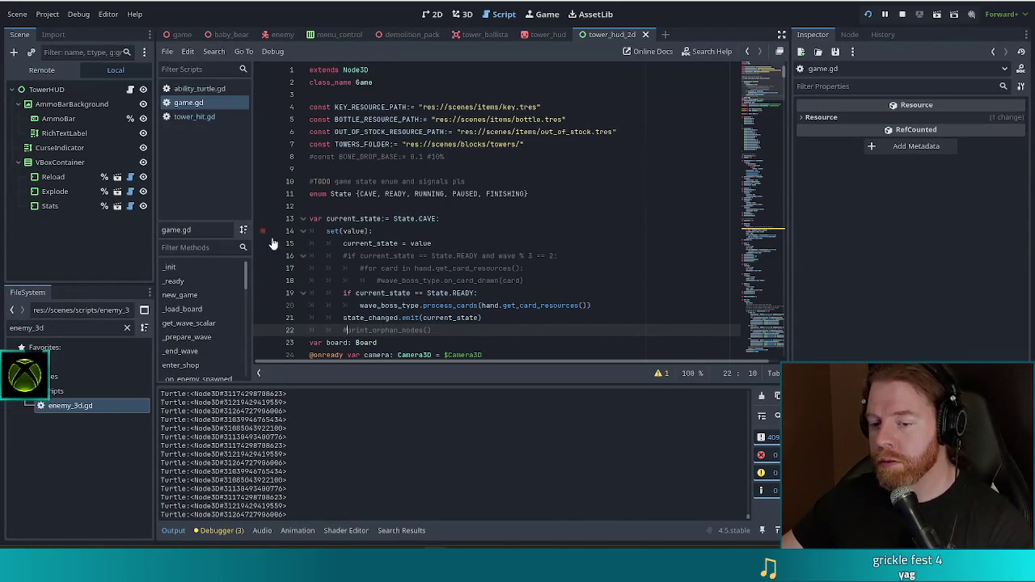
pyautogui.click(413, 230)
pyautogui.click(411, 181)
pyautogui.click(434, 244)
pyautogui.click(477, 231)
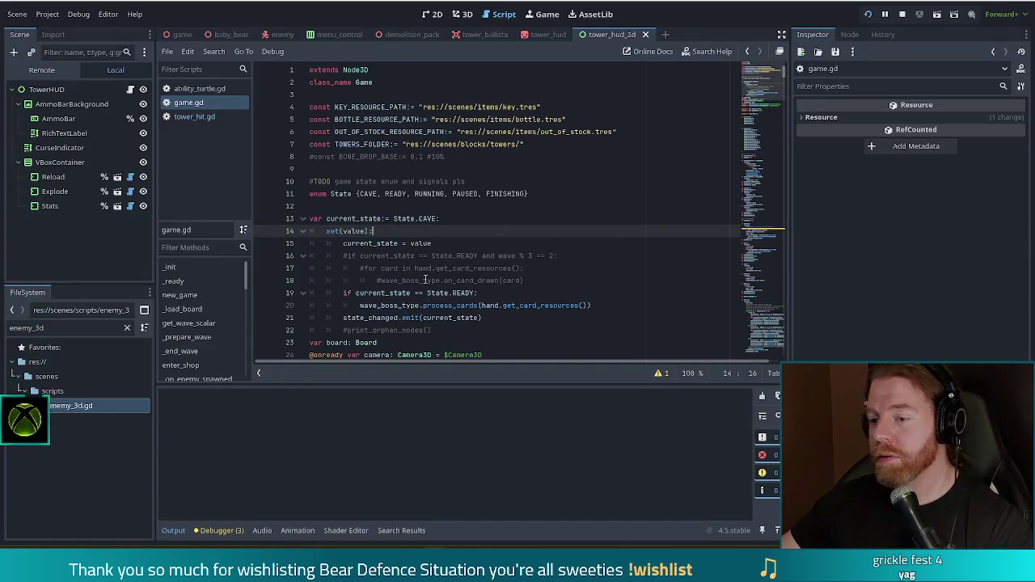
pyautogui.click(420, 283)
pyautogui.click(399, 230)
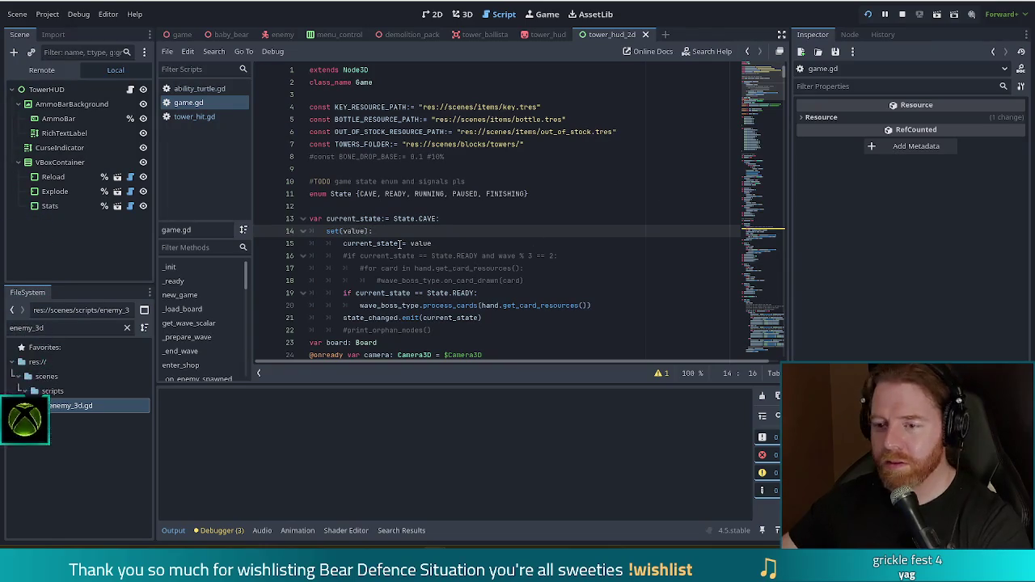
pyautogui.click(454, 242)
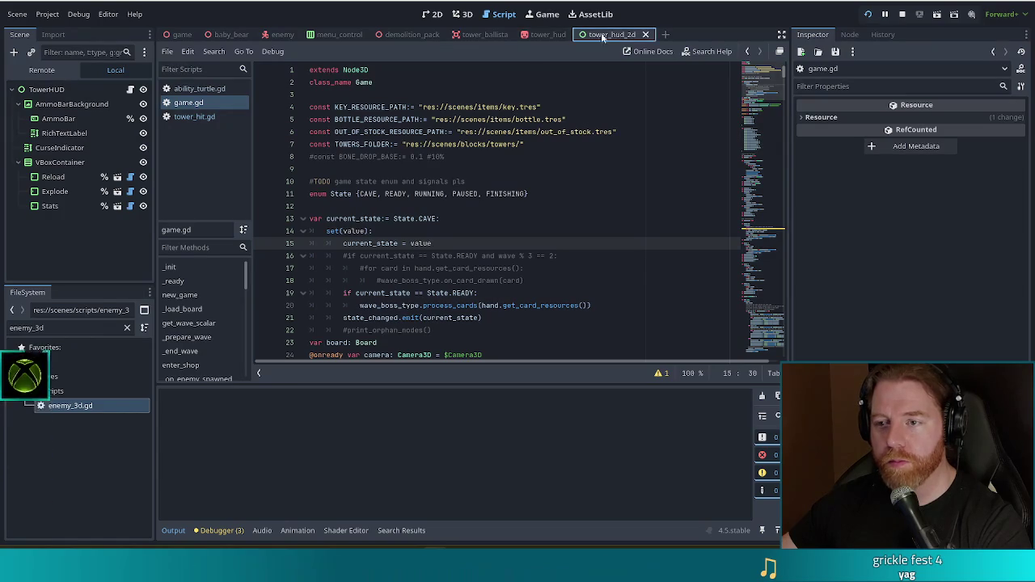
# Rename the HUD's VBoxContainer to Buttons and make it accessible as a unique name.
pyautogui.click(431, 13)
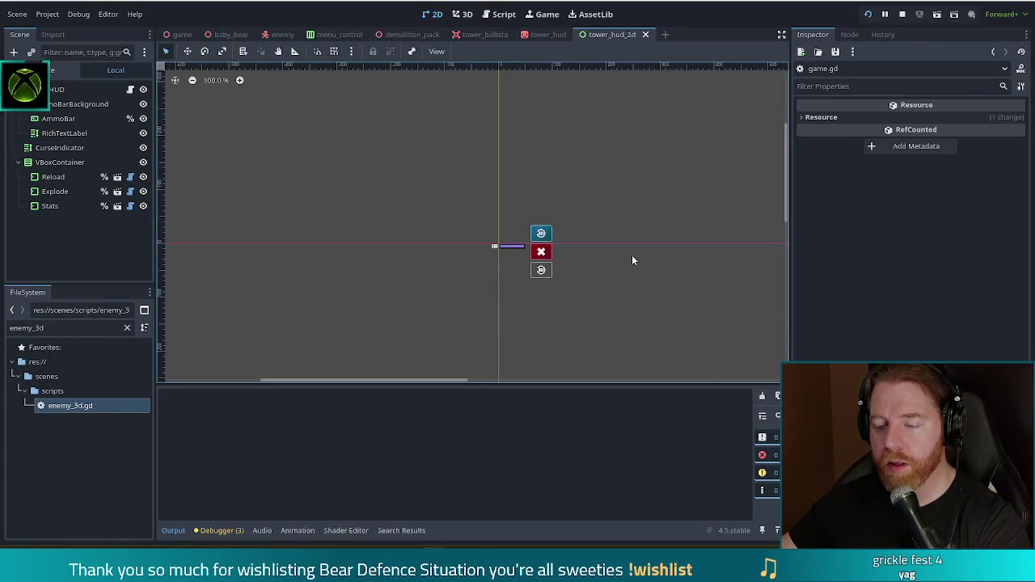
pyautogui.click(58, 162)
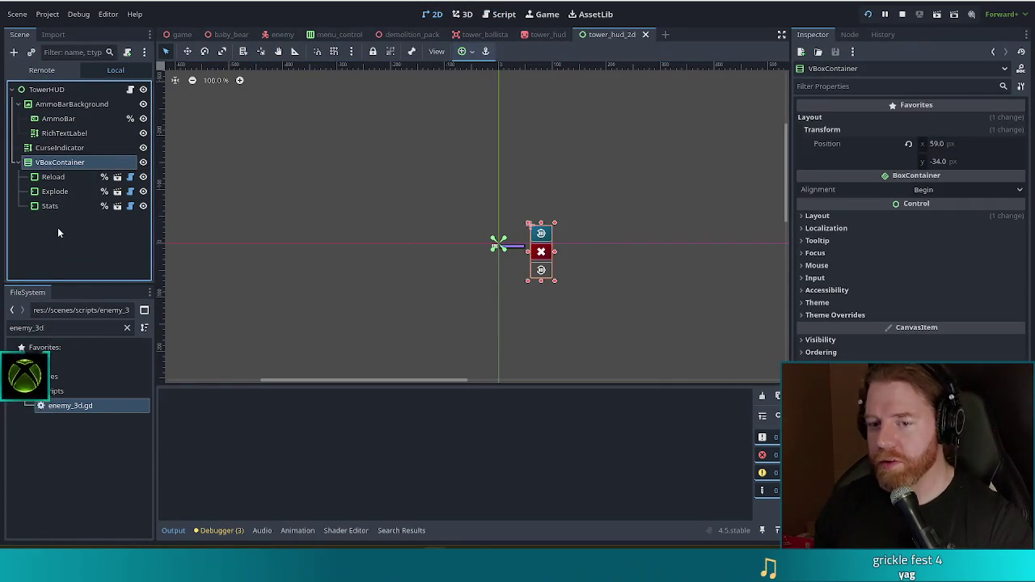
pyautogui.press('F2')
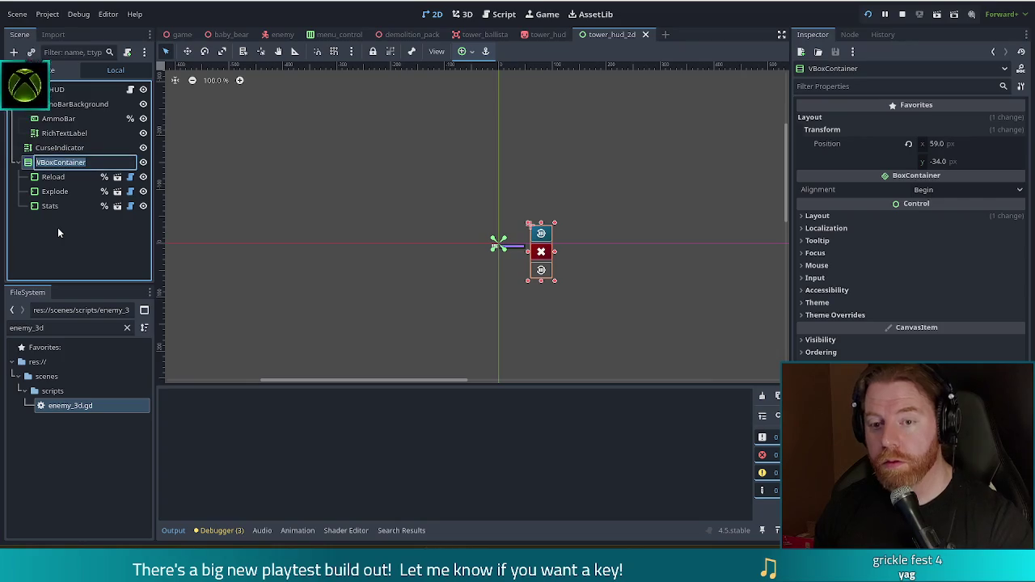
pyautogui.write('BNu')
pyautogui.press('BackSpace')
pyautogui.press('BackSpace')
pyautogui.write('Bu')
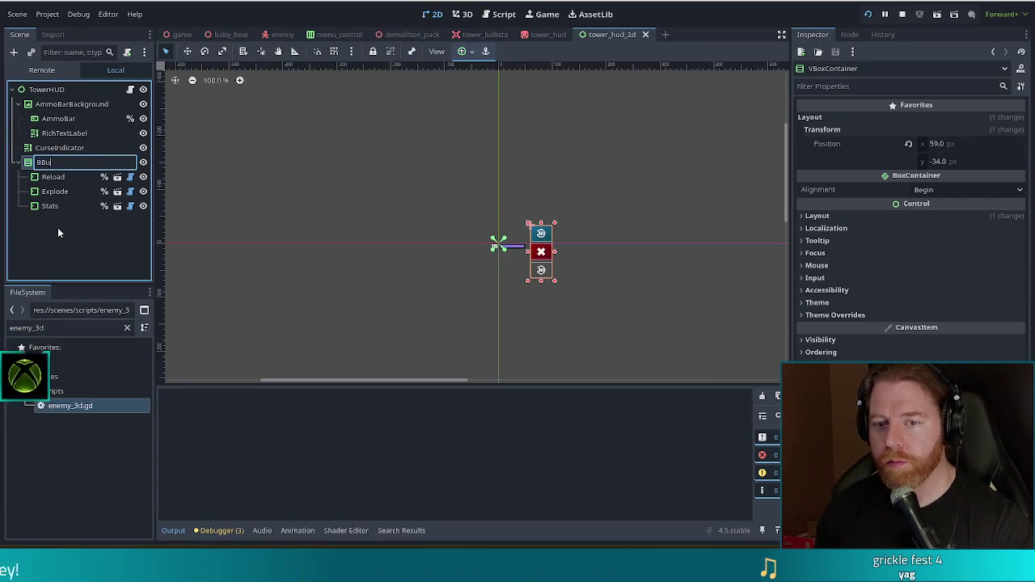
pyautogui.press('BackSpace')
pyautogui.press('BackSpace')
pyautogui.write('uttons')
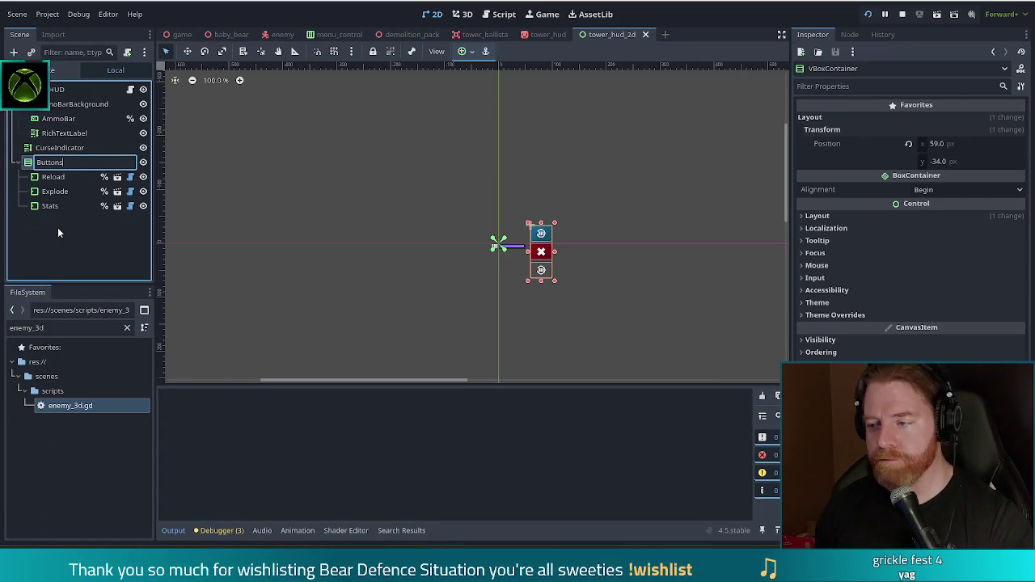
pyautogui.press('Return')
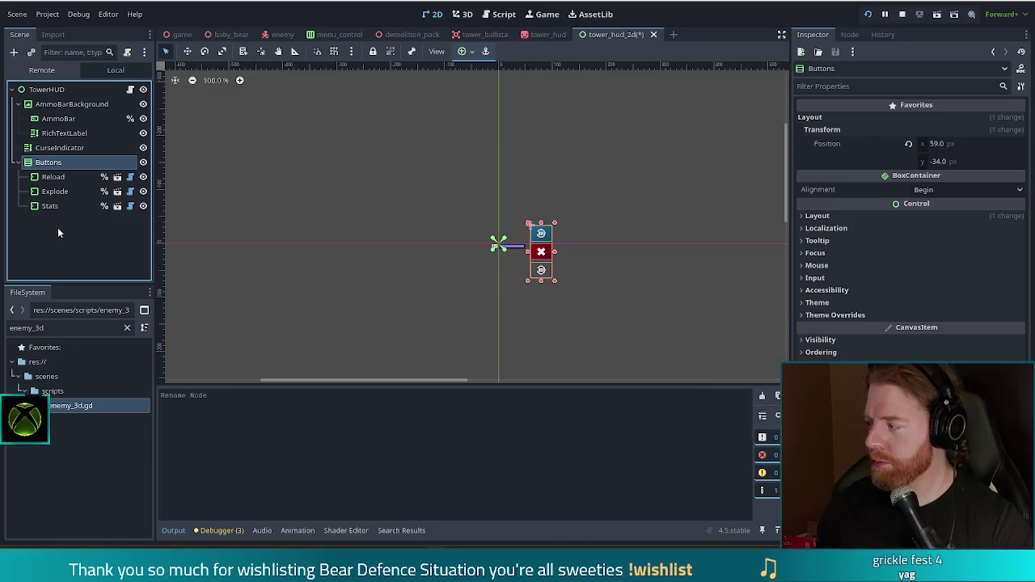
pyautogui.rightClick(115, 162)
pyautogui.click(179, 430)
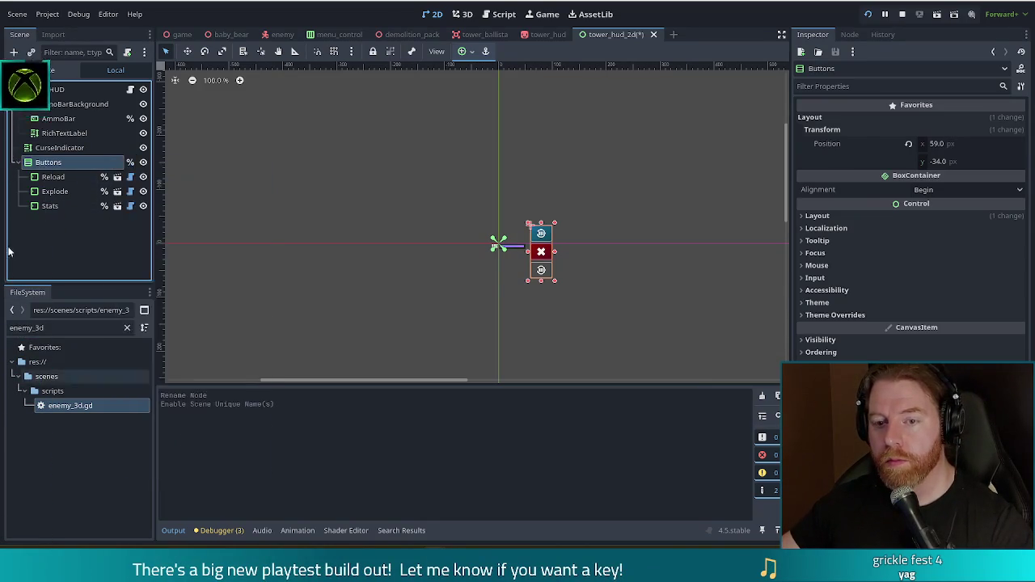
# Open tower_hud_2d.gd and close tower_hit.gd, game.gd and ability_turtle.gd.
pyautogui.click(130, 89)
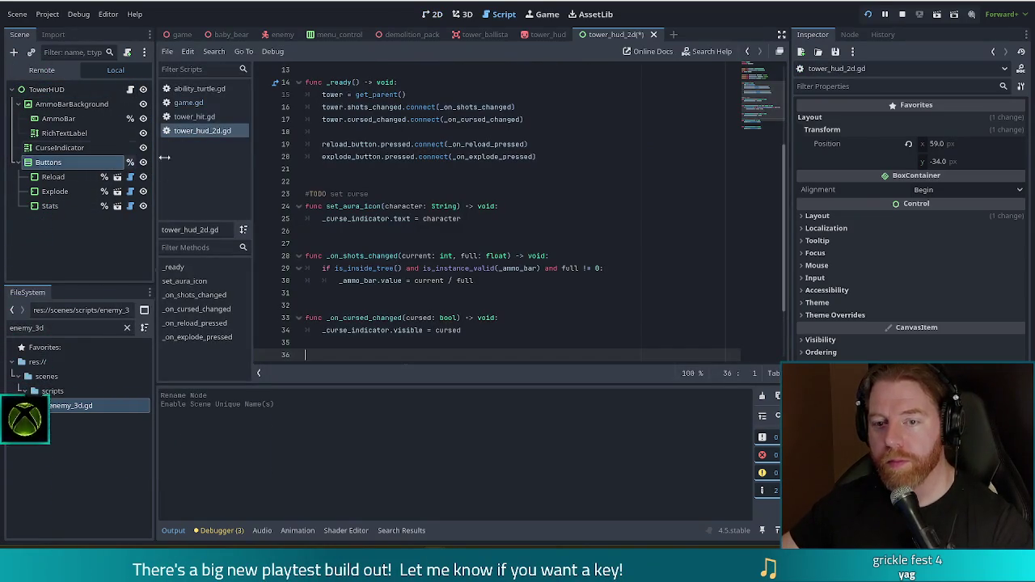
pyautogui.click(199, 118)
pyautogui.middleClick(200, 118)
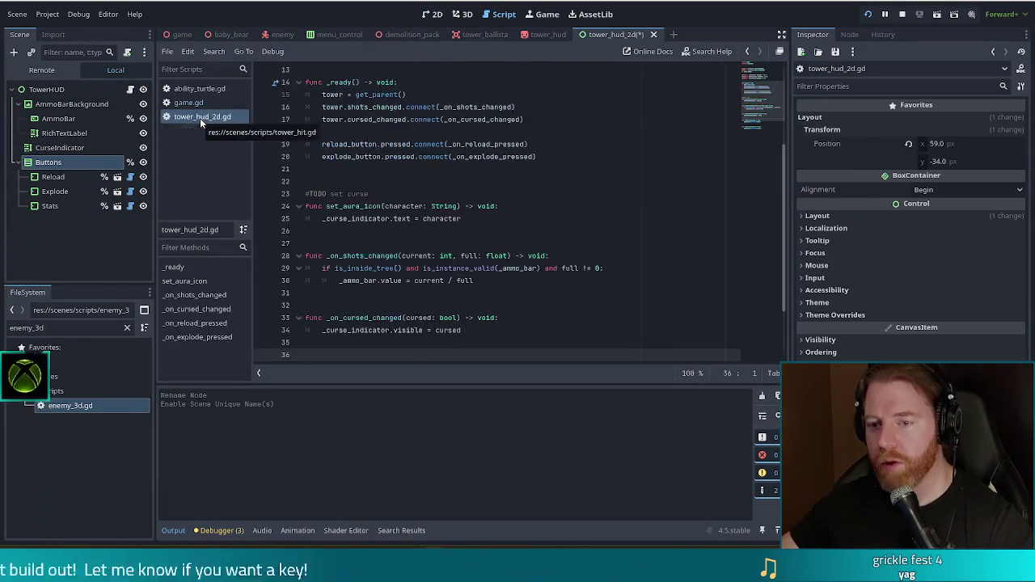
pyautogui.click(200, 103)
pyautogui.middleClick(200, 103)
pyautogui.click(202, 89)
pyautogui.middleClick(206, 90)
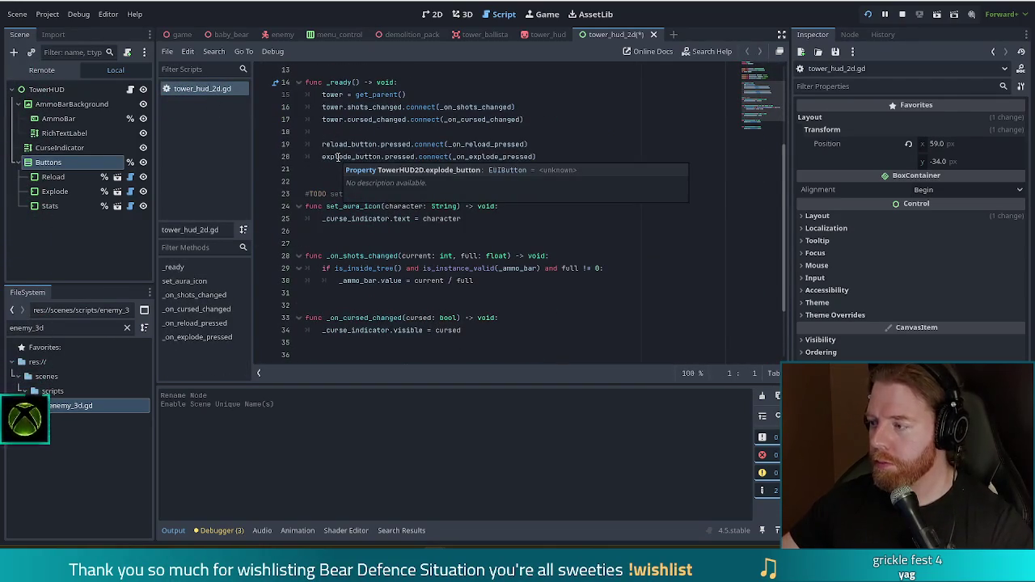
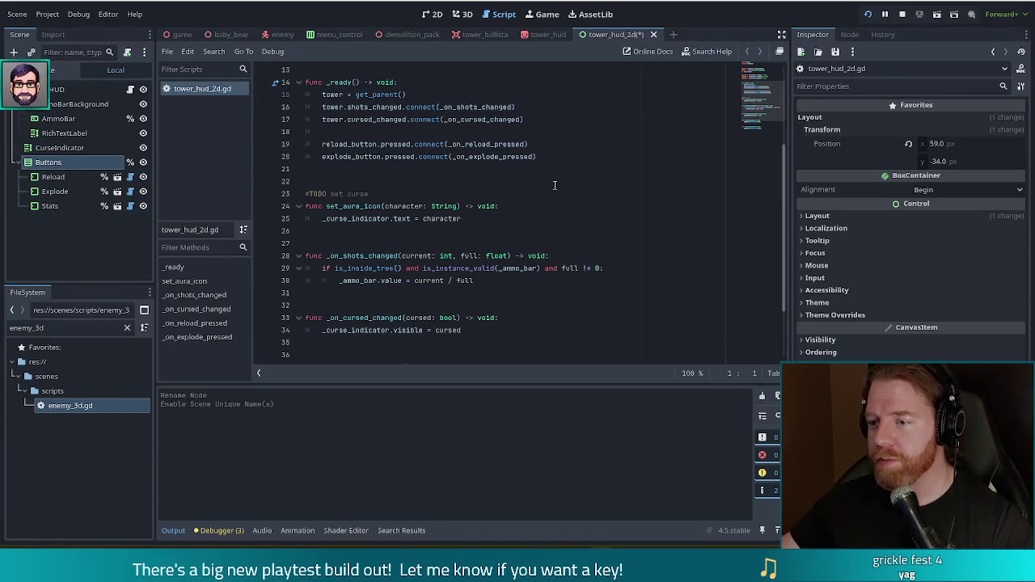
# Save tower_hud_2d.gd, relaunch Bear Defence Situation, and start a new game from the main menu.
pyautogui.click(538, 164)
pyautogui.hotkey('ctrl', 's')
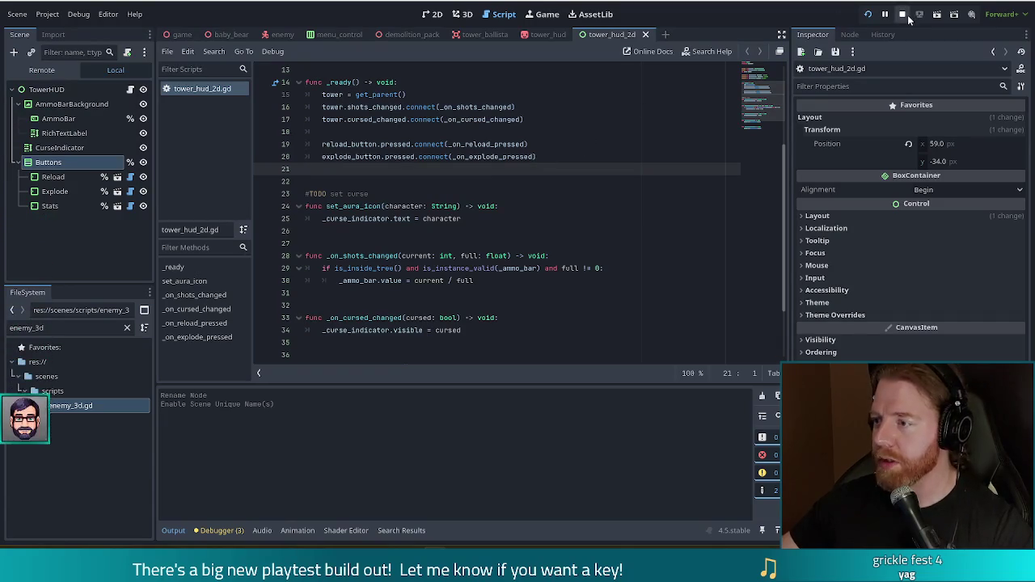
pyautogui.click(868, 14)
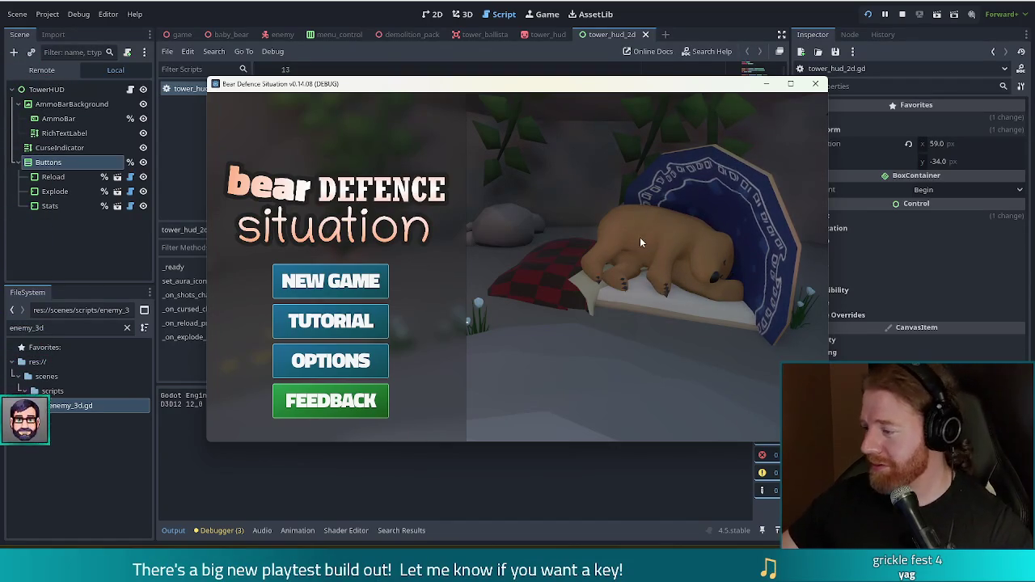
pyautogui.press('Return')
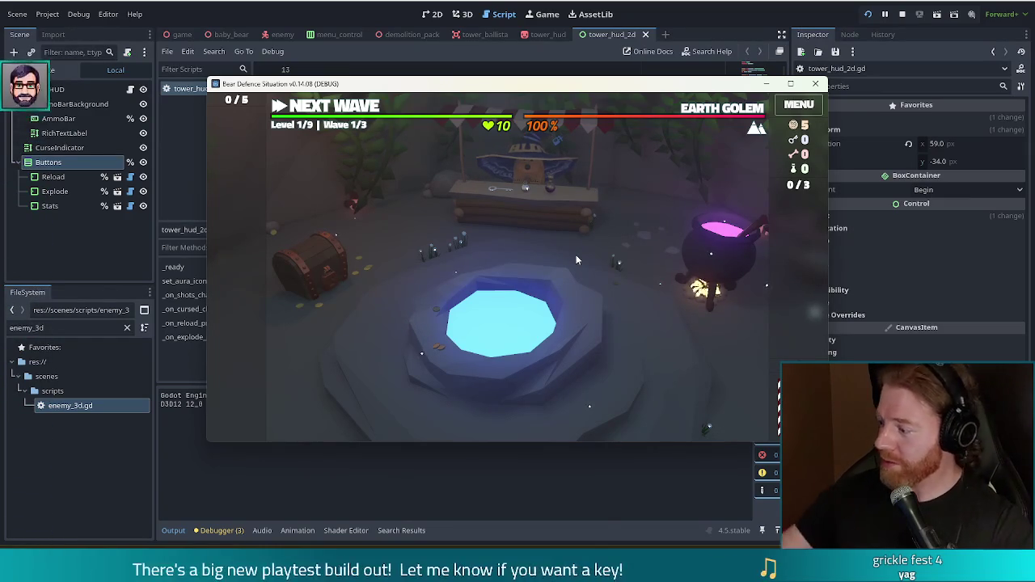
# Move the game window left, buy the Key for 5 gold at the stall shop, and begin the level.
pyautogui.moveTo(649, 89)
pyautogui.mouseDown()
pyautogui.moveTo(587, 74)
pyautogui.moveTo(610, 70)
pyautogui.mouseUp()
pyautogui.click(469, 192)
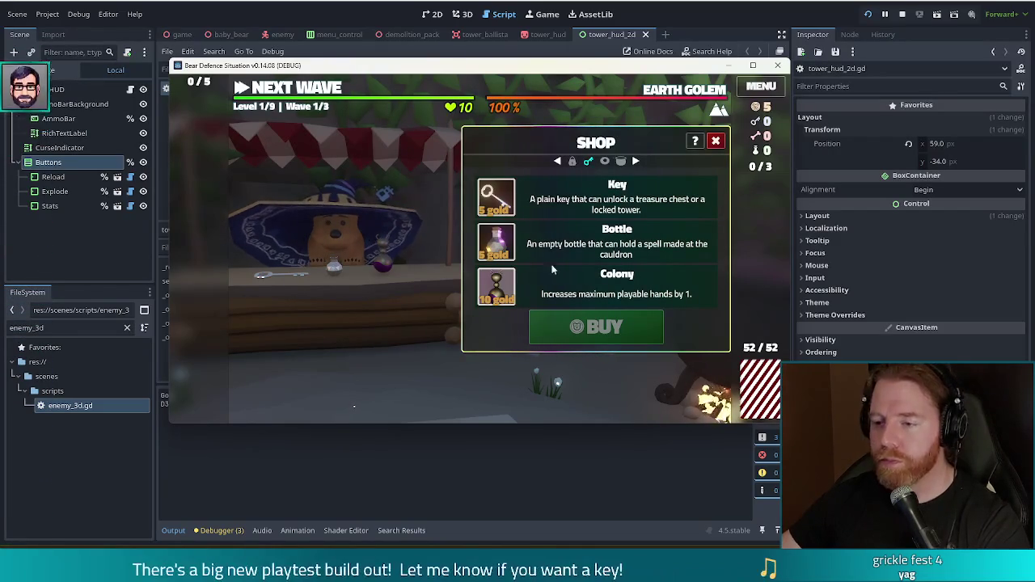
pyautogui.click(599, 194)
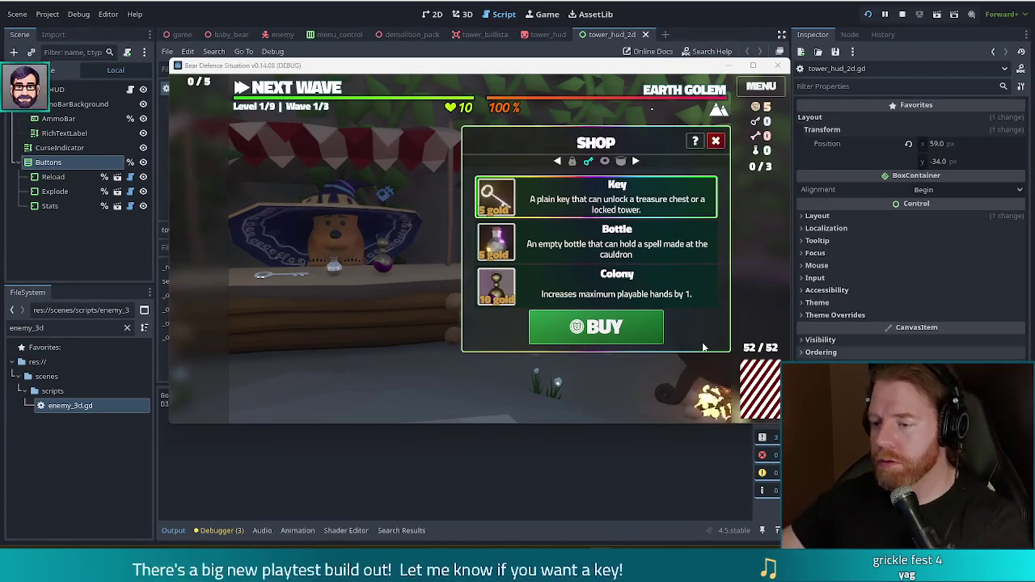
pyautogui.click(634, 332)
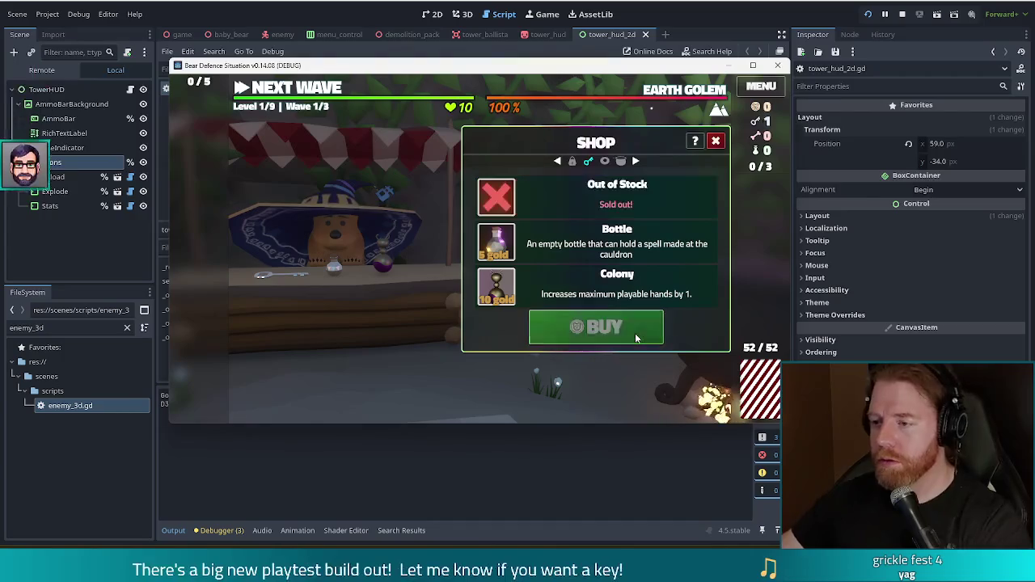
pyautogui.click(715, 141)
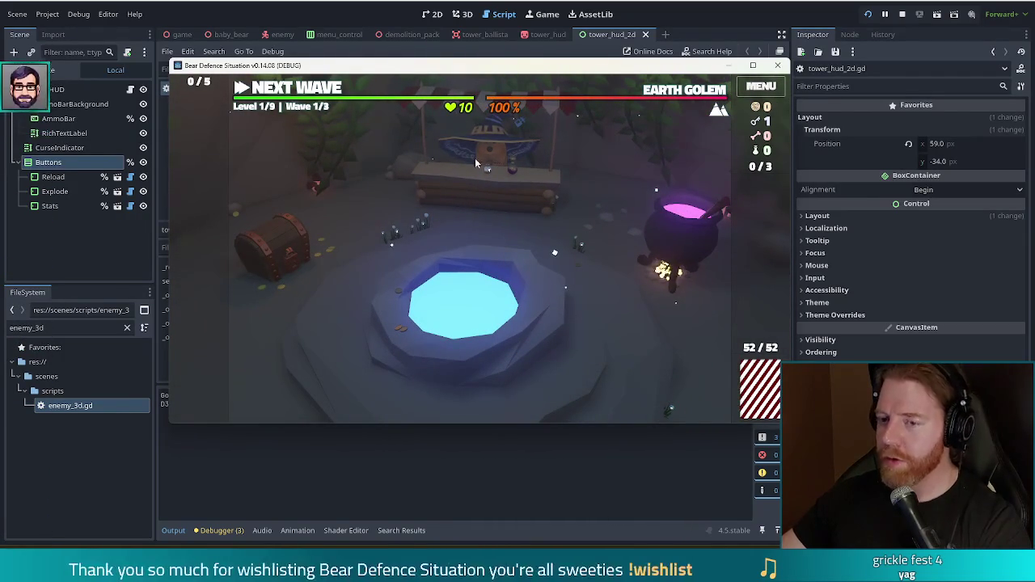
pyautogui.click(287, 87)
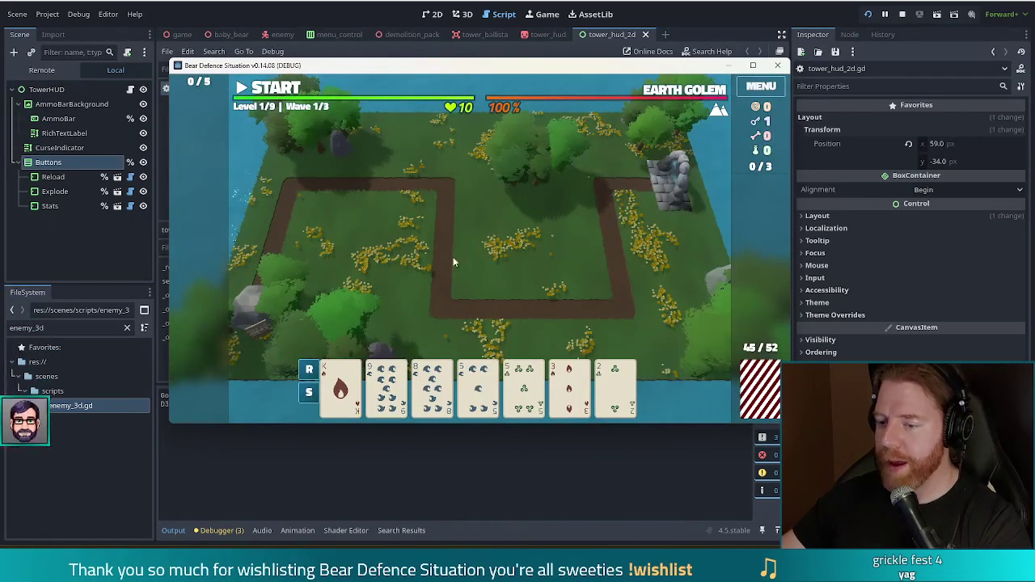
# Discard the King of Fire and three other cards from the hand for new ones.
pyautogui.click(570, 388)
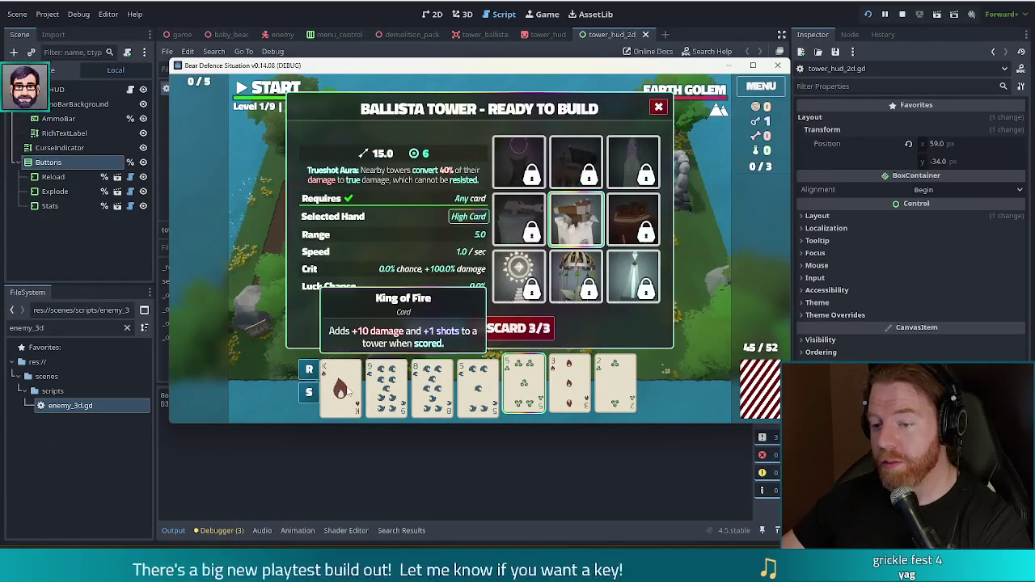
pyautogui.click(340, 387)
pyautogui.click(514, 327)
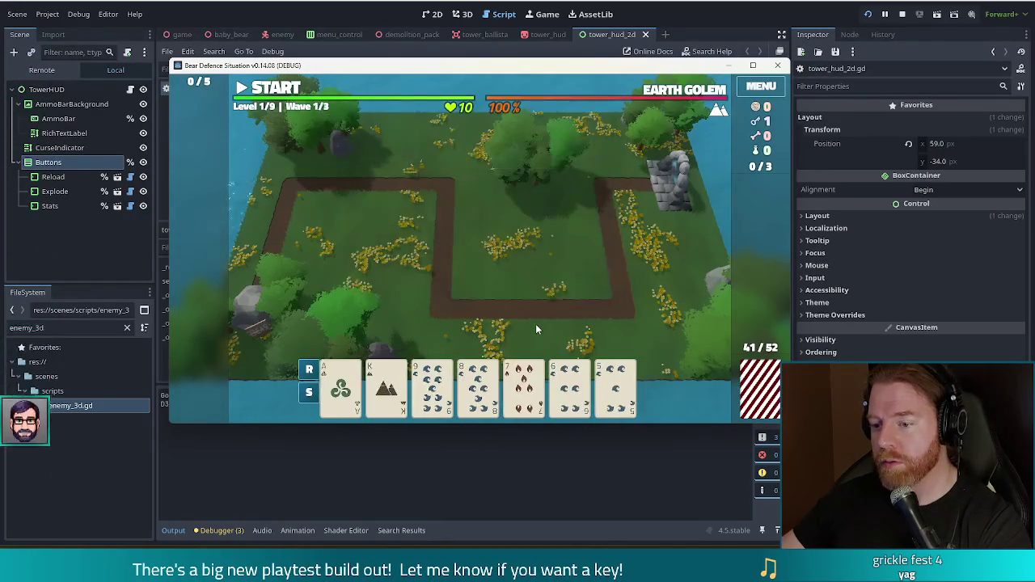
pyautogui.click(519, 393)
pyautogui.click(386, 388)
pyautogui.click(340, 388)
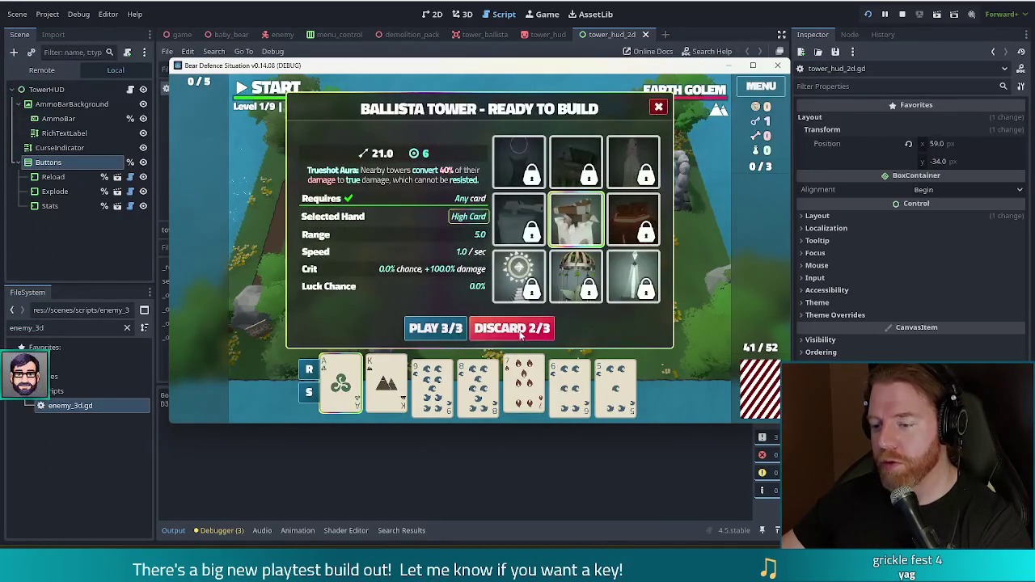
pyautogui.click(540, 320)
# Play a five-card Water flush as an Ice Tower and place it on the map.
pyautogui.click(340, 388)
pyautogui.click(386, 388)
pyautogui.click(478, 388)
pyautogui.click(523, 388)
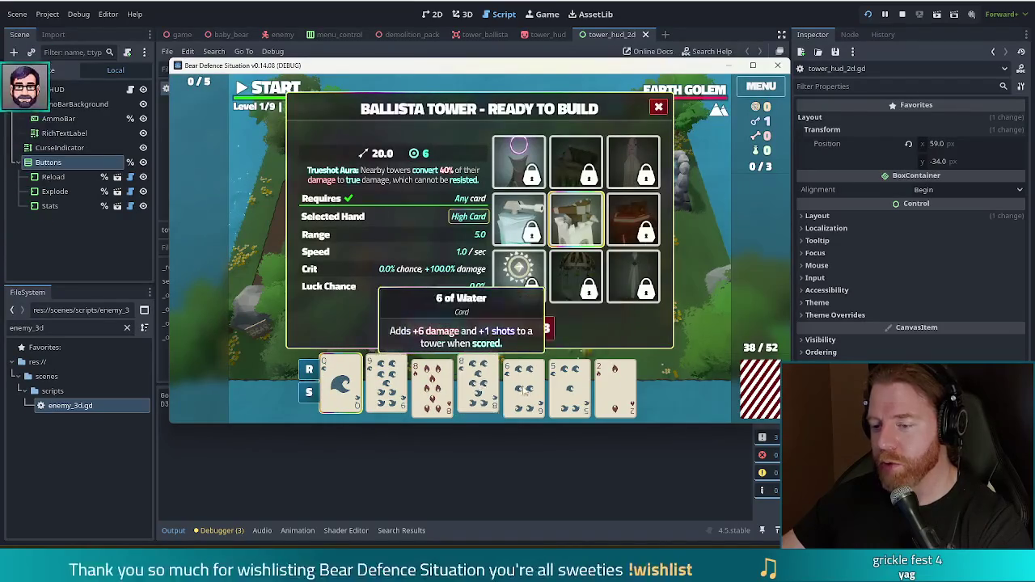
pyautogui.click(570, 388)
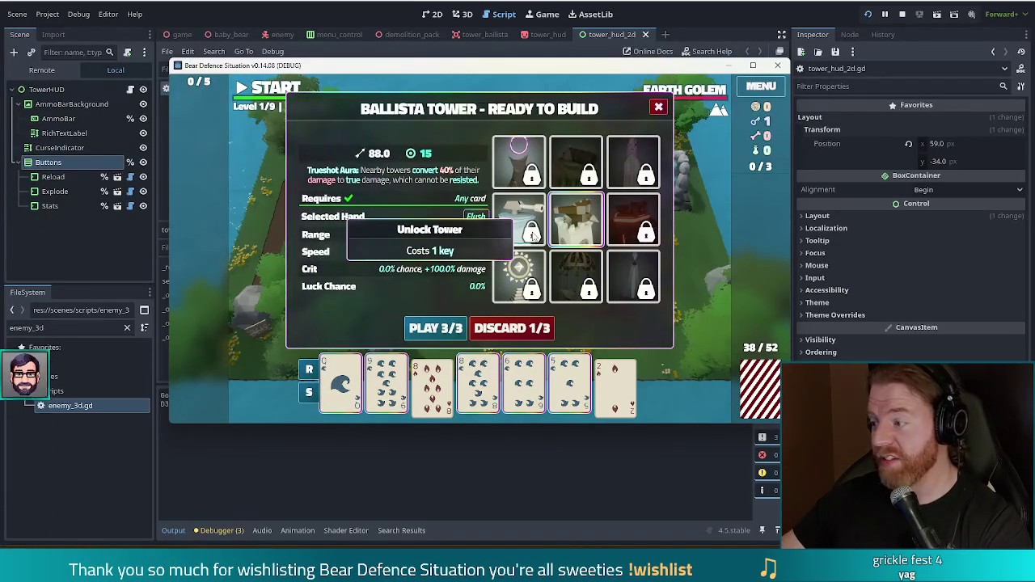
pyautogui.click(532, 233)
pyautogui.click(429, 327)
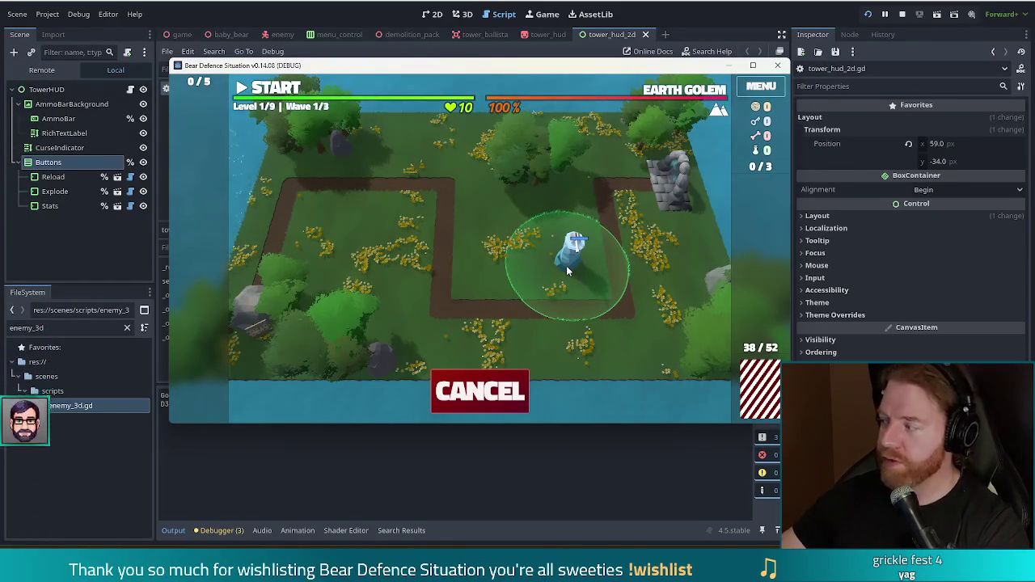
pyautogui.click(567, 271)
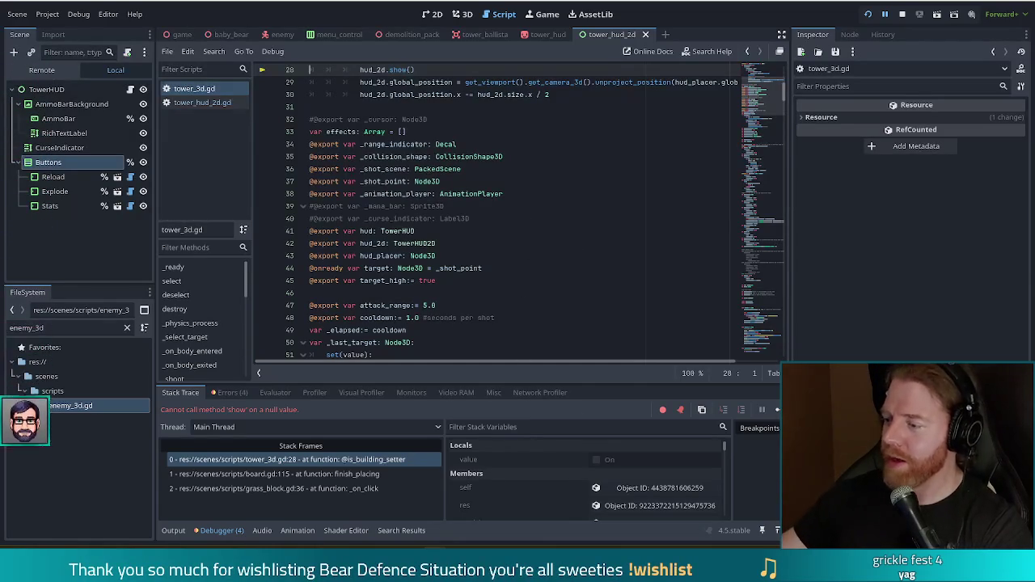
# Add the 6 and 5 to the Ice tower, build a Ballista from the pair of 2s beside it, and start wave 1.
pyautogui.click(777, 410)
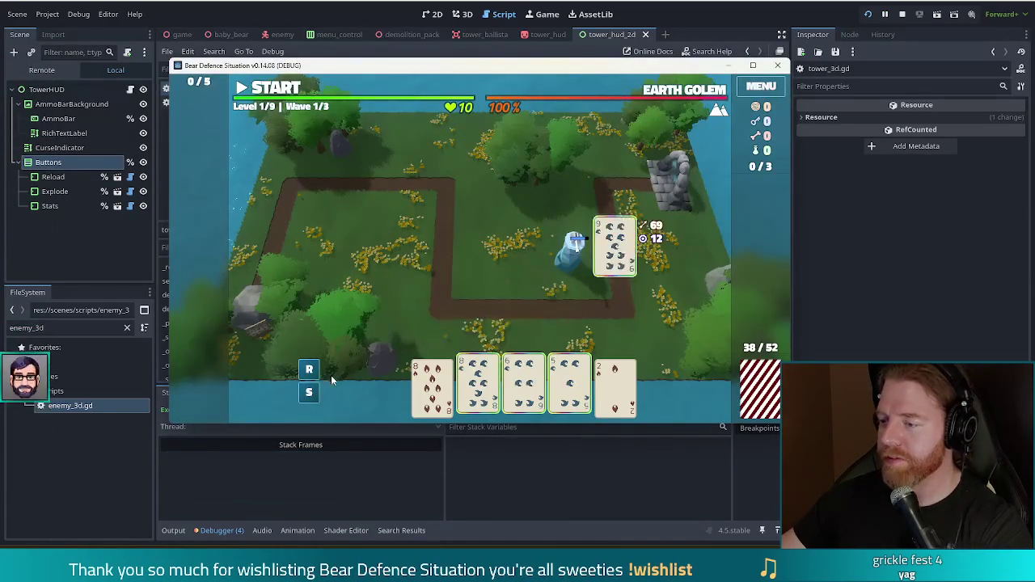
pyautogui.click(572, 248)
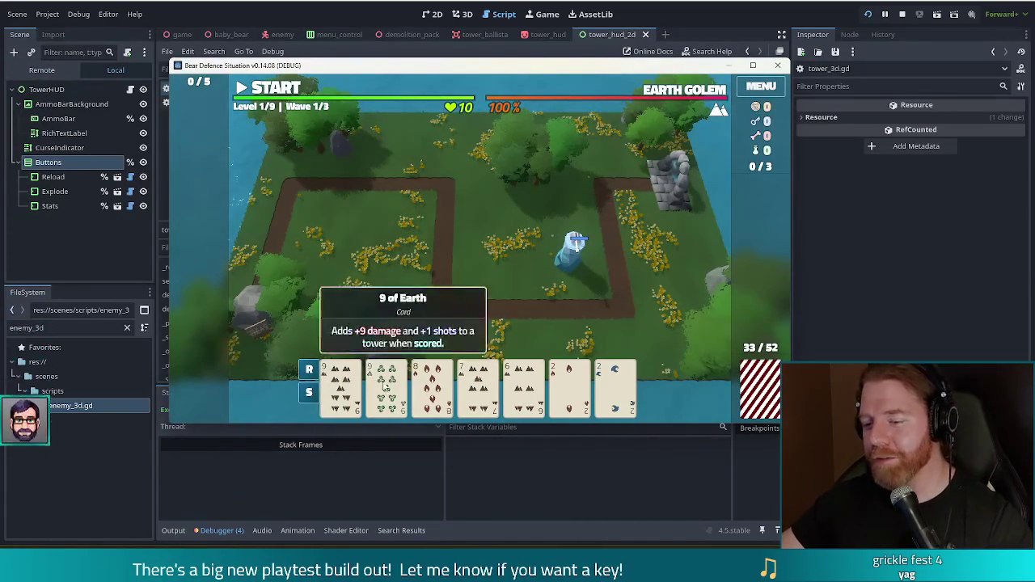
pyautogui.click(602, 398)
pyautogui.click(570, 388)
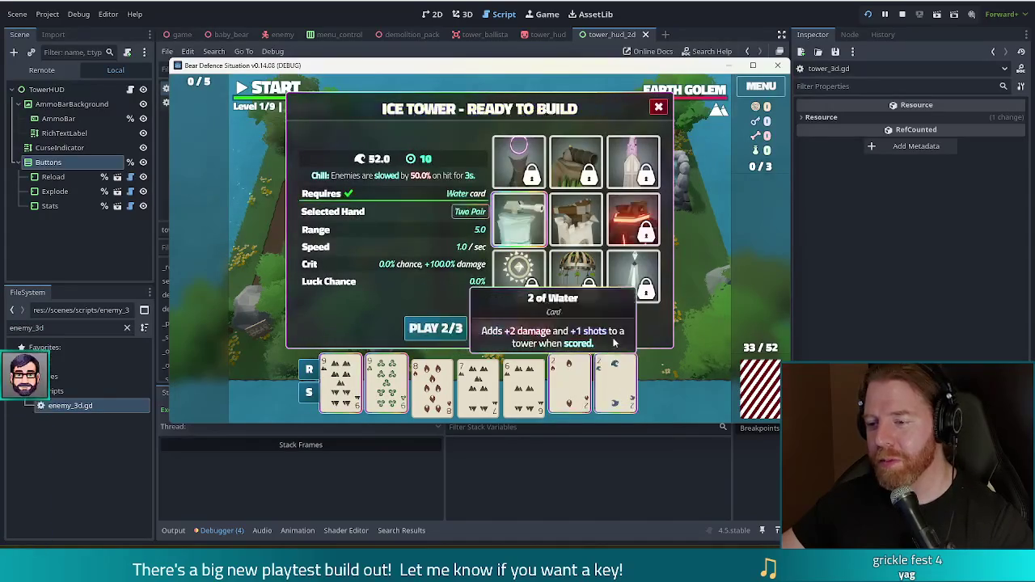
pyautogui.click(599, 231)
pyautogui.click(442, 335)
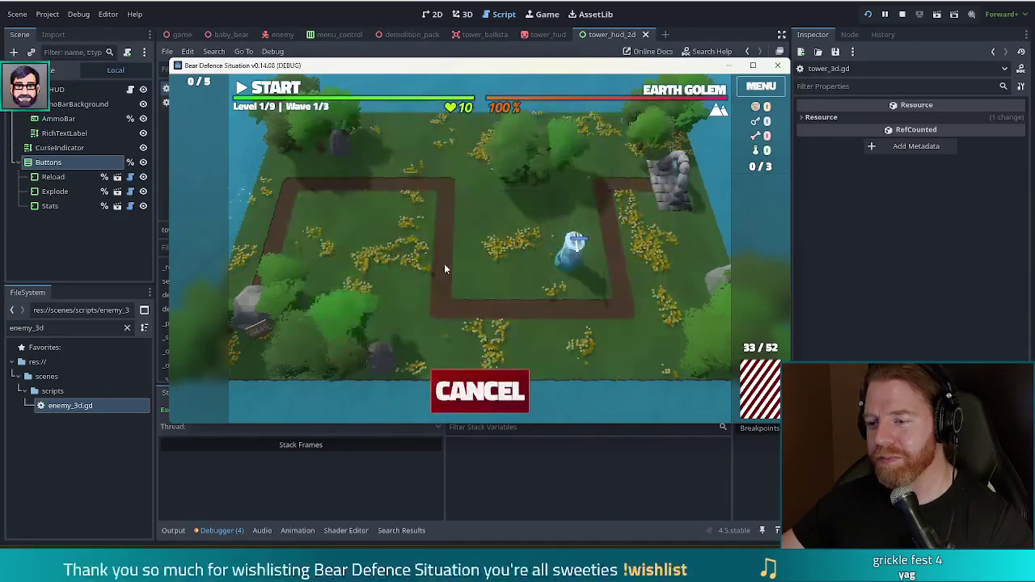
pyautogui.click(500, 261)
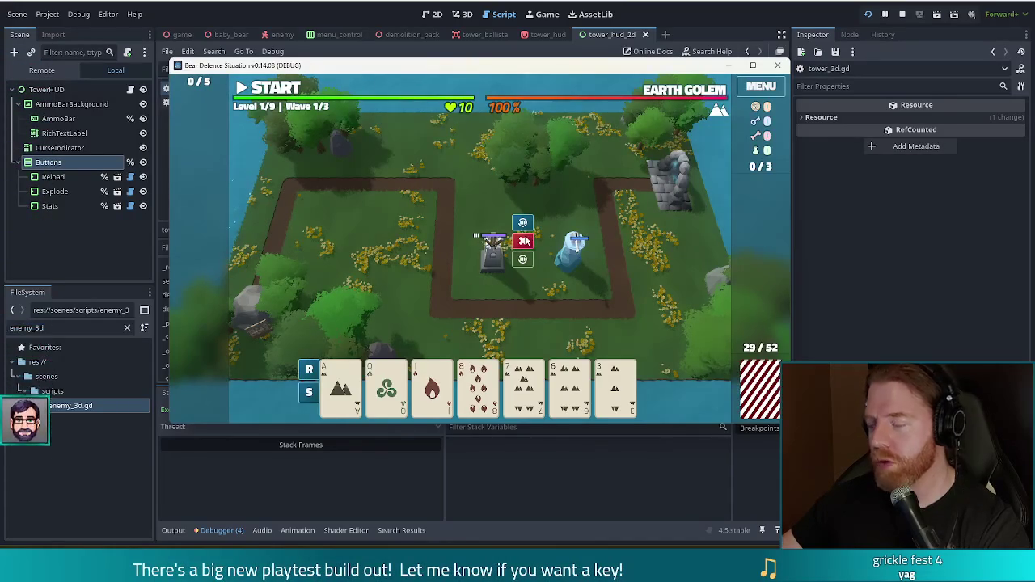
pyautogui.click(275, 87)
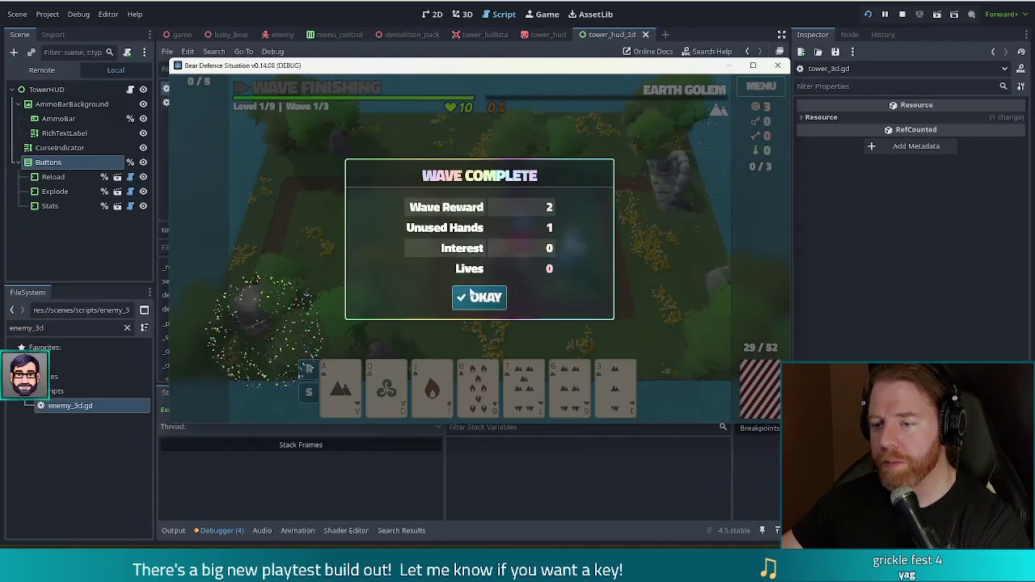
# Dismiss the wave summary, start wave 2, explode the tower to wipe out enemies, and continue to wave 3.
pyautogui.click(481, 299)
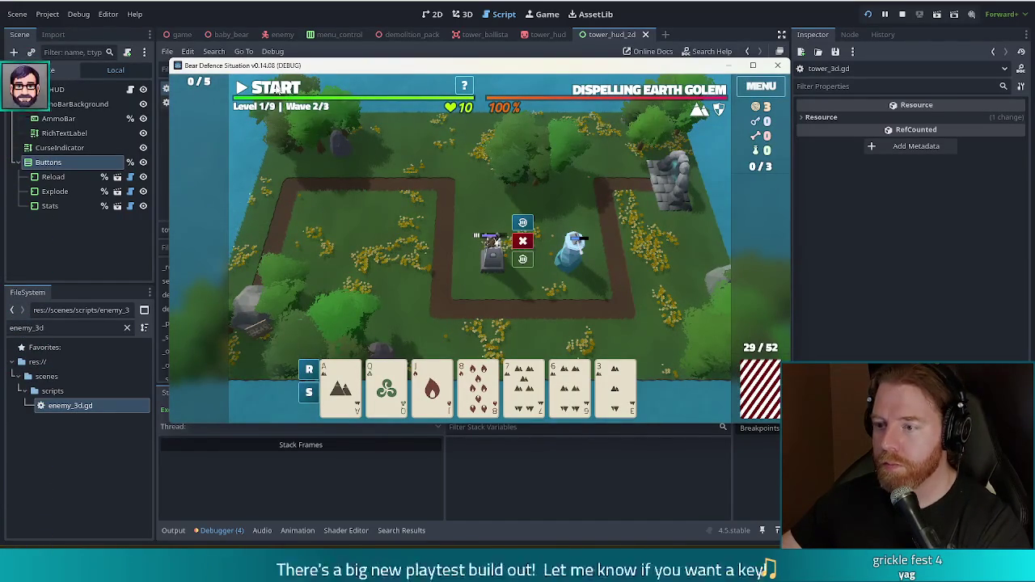
pyautogui.click(275, 89)
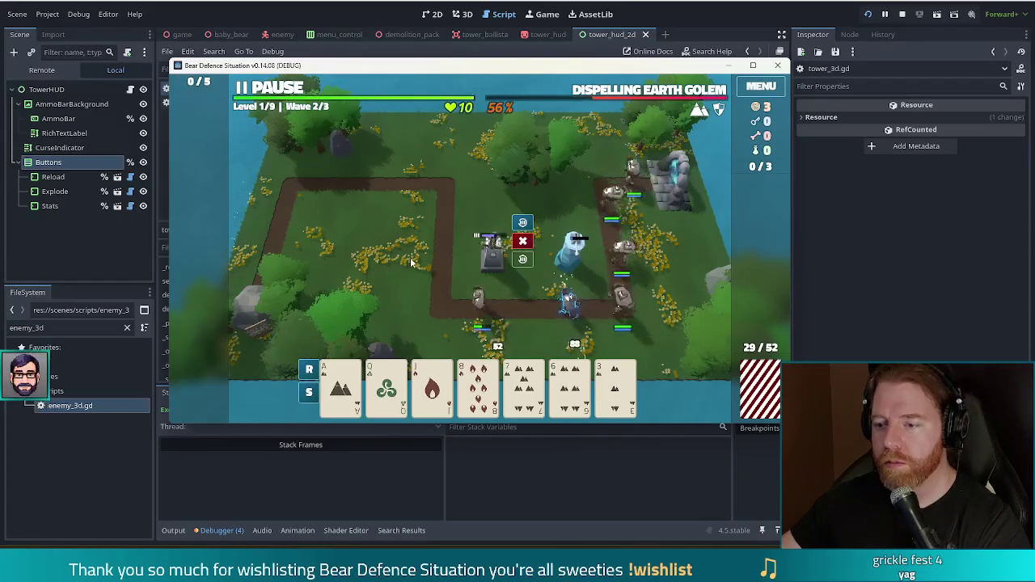
pyautogui.click(525, 242)
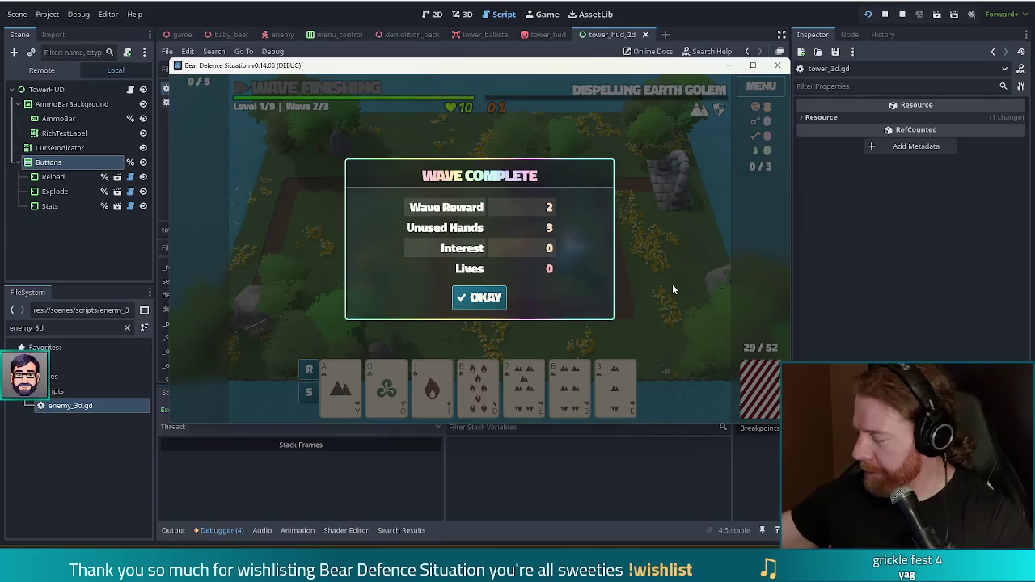
pyautogui.click(485, 298)
pyautogui.click(414, 393)
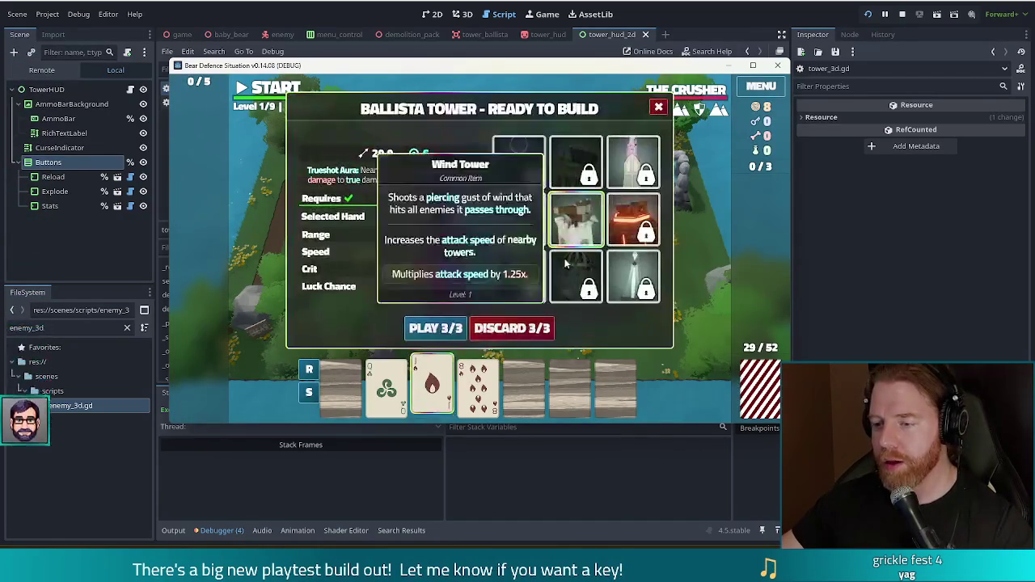
# Play the Jack of Fire selection and drag the fire card onto the placed tower.
pyautogui.click(430, 325)
pyautogui.click(497, 261)
pyautogui.moveTo(497, 261)
pyautogui.mouseDown()
pyautogui.moveTo(543, 257)
pyautogui.moveTo(545, 283)
pyautogui.mouseUp()
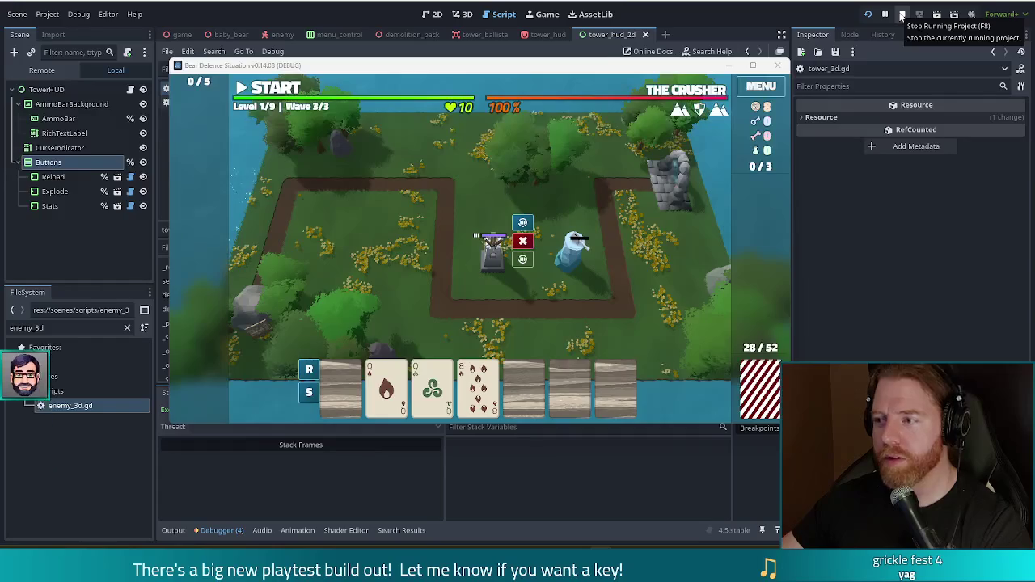
# Stop the game, glance at the tower_hud_2d scene, then return to its script at the top.
pyautogui.click(902, 16)
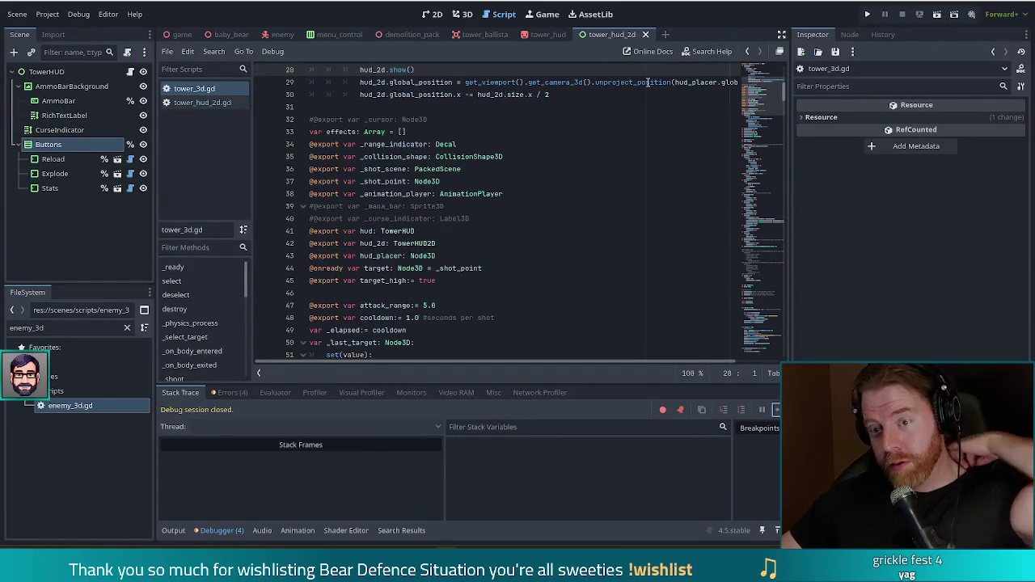
pyautogui.click(432, 14)
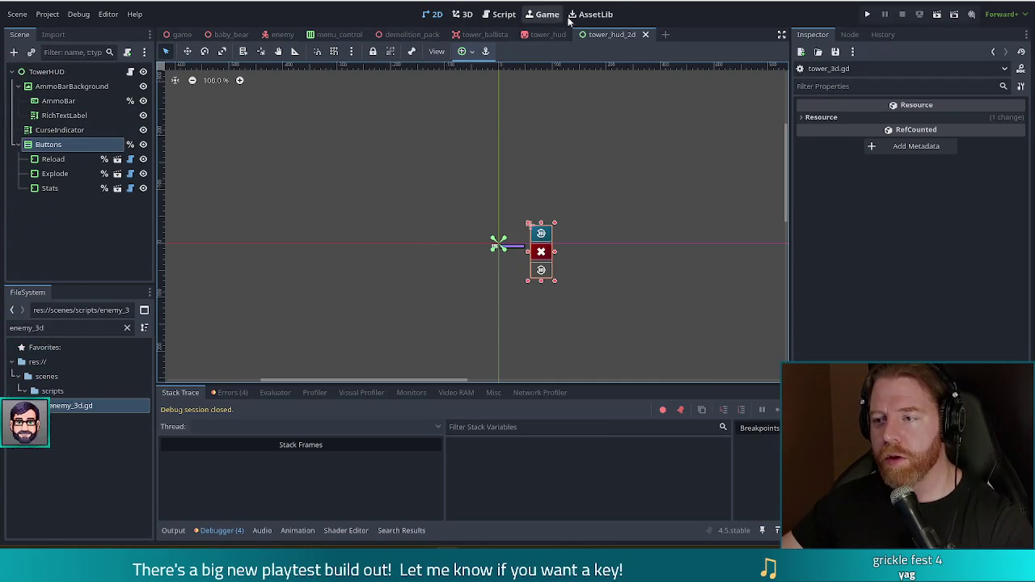
pyautogui.click(130, 72)
pyautogui.scroll(5, 474, 223)
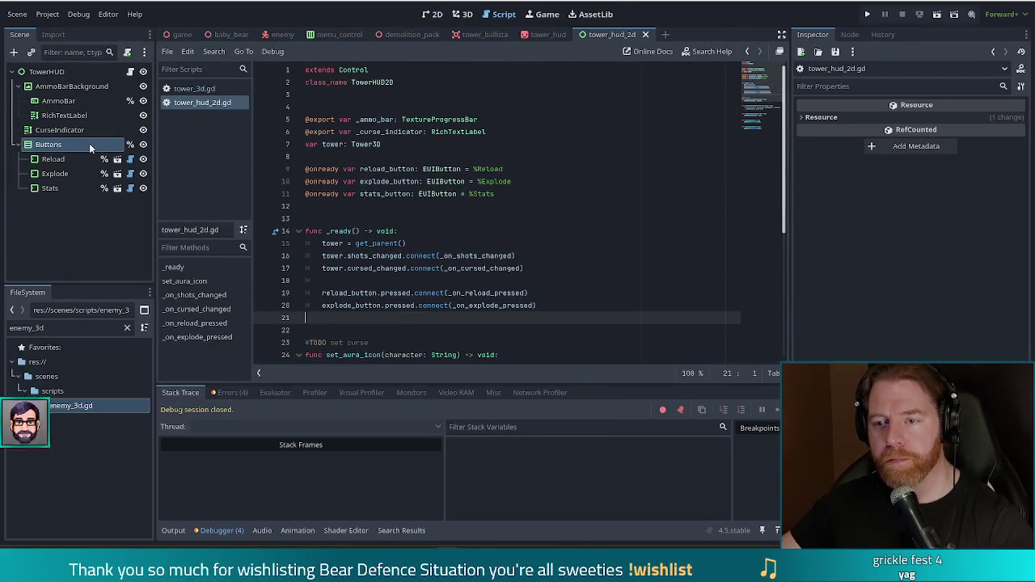
pyautogui.moveTo(89, 143)
pyautogui.mouseDown()
pyautogui.moveTo(274, 186)
pyautogui.moveTo(324, 216)
pyautogui.moveTo(341, 169)
pyautogui.mouseUp()
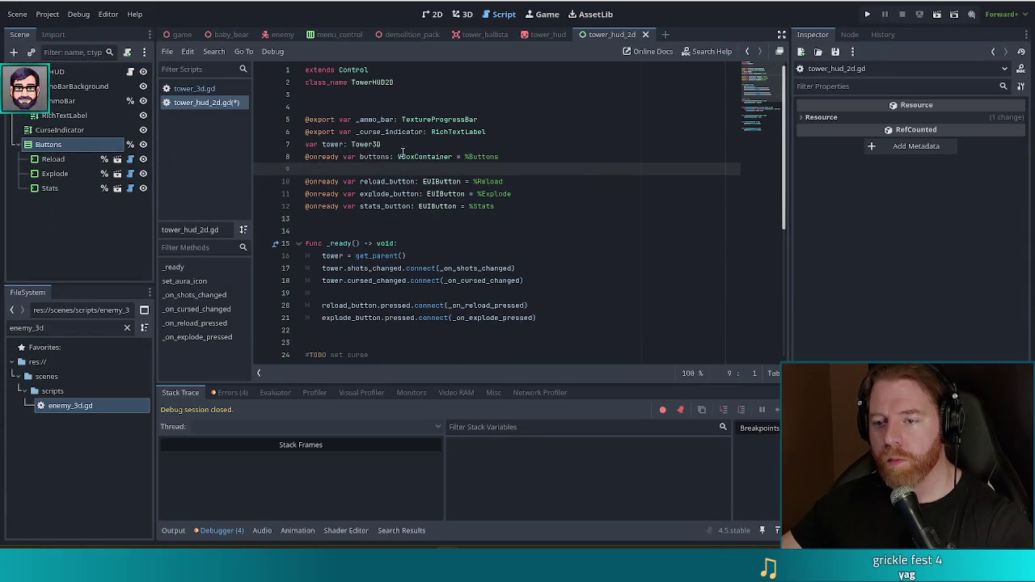
pyautogui.press('Return')
pyautogui.click(510, 169)
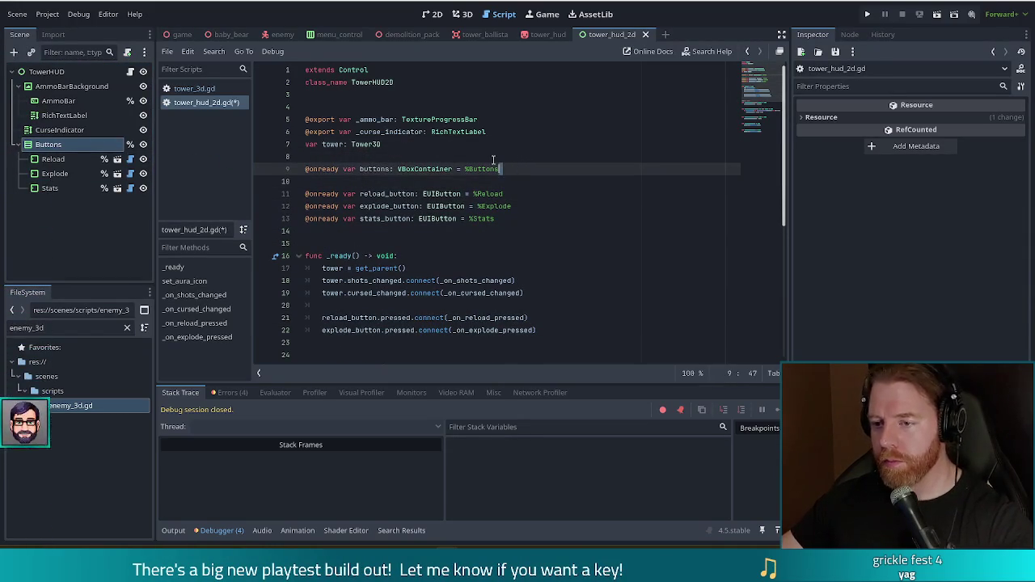
pyautogui.press('Delete')
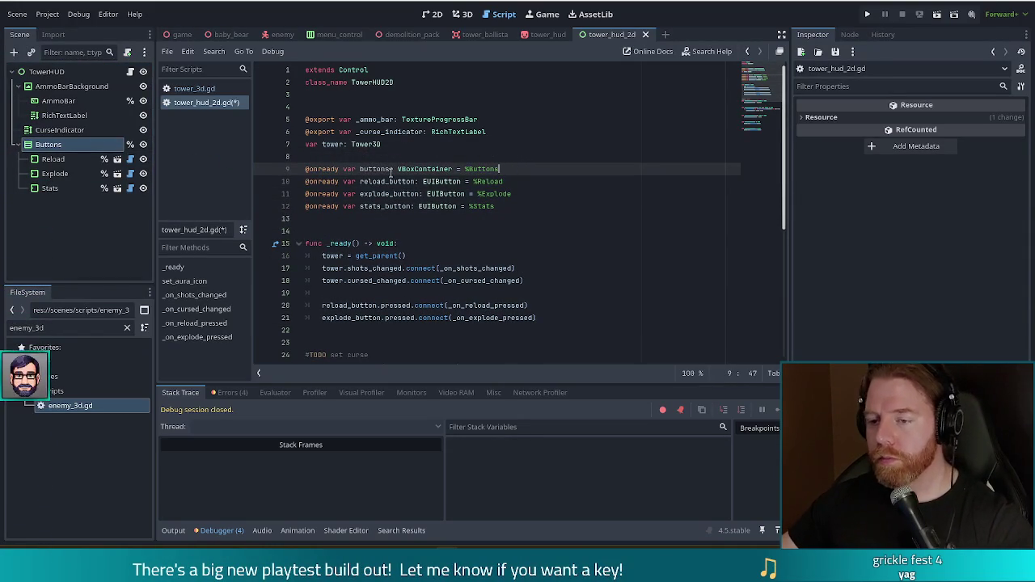
pyautogui.press('BackSpace')
pyautogui.write('_')
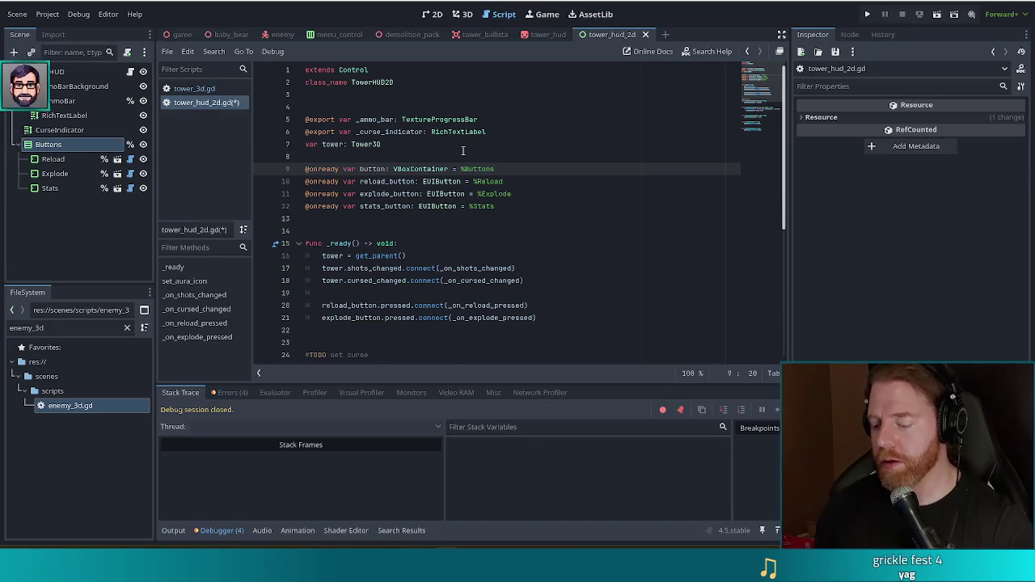
pyautogui.write('container')
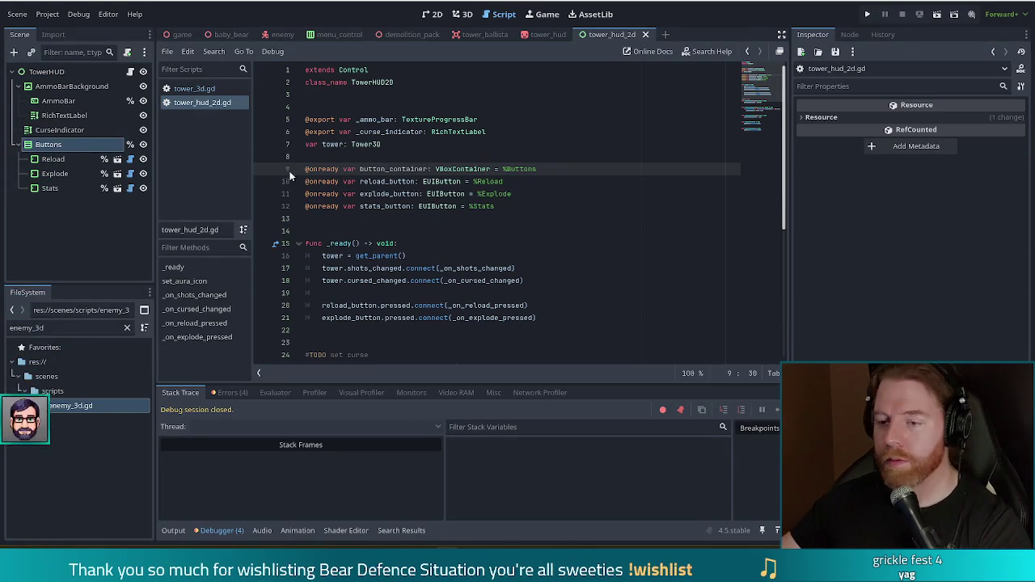
# Review the button declarations and the tower signal connections down to the explode_button connect line.
pyautogui.click(464, 156)
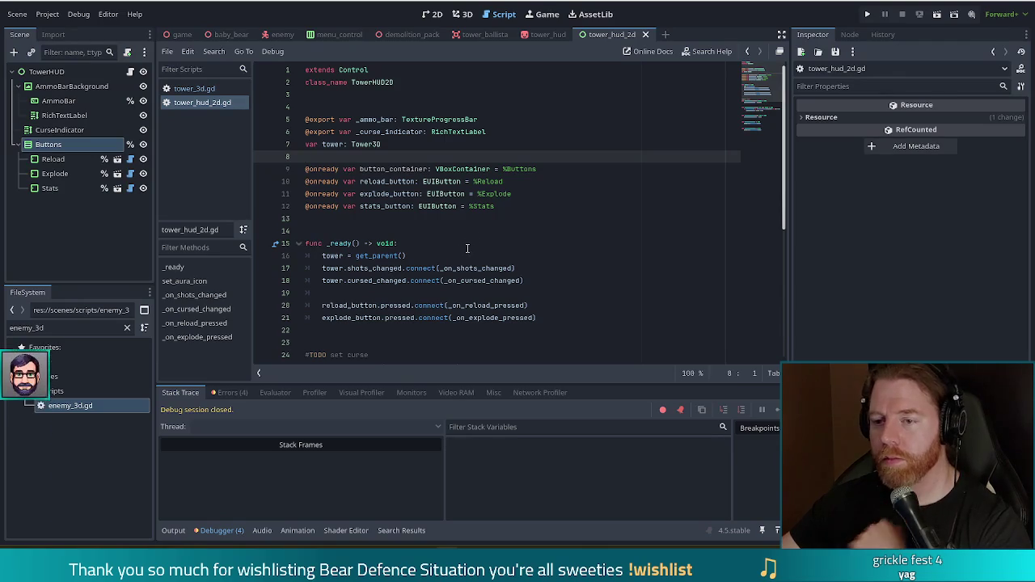
pyautogui.scroll(-1, 520, 210)
pyautogui.scroll(-2, 520, 210)
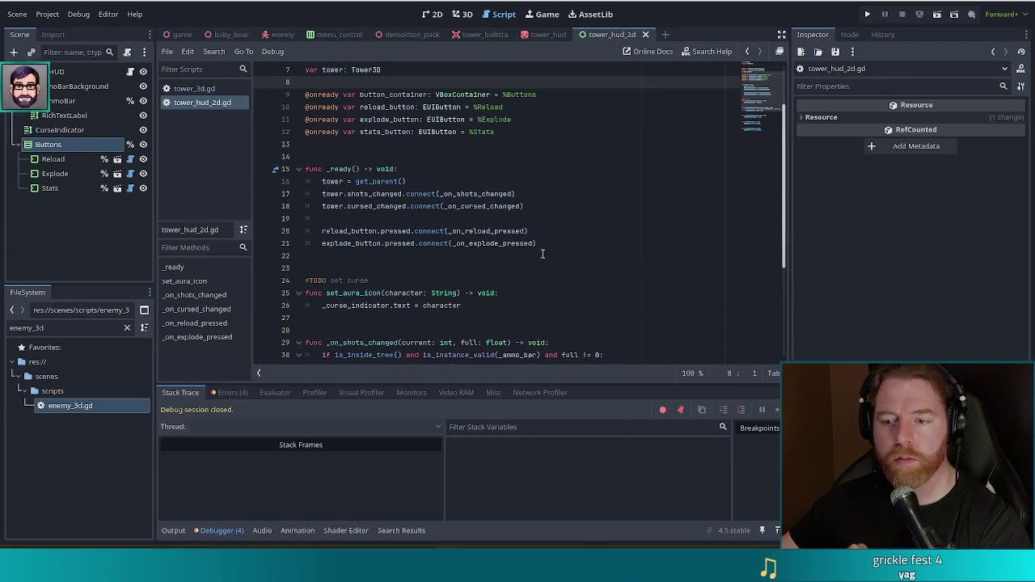
pyautogui.click(437, 120)
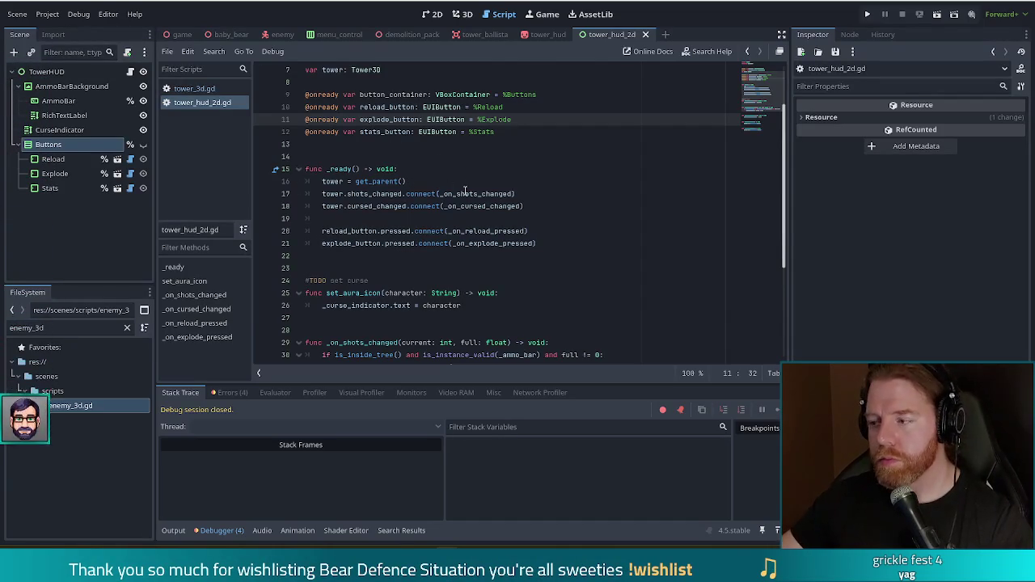
pyautogui.click(522, 131)
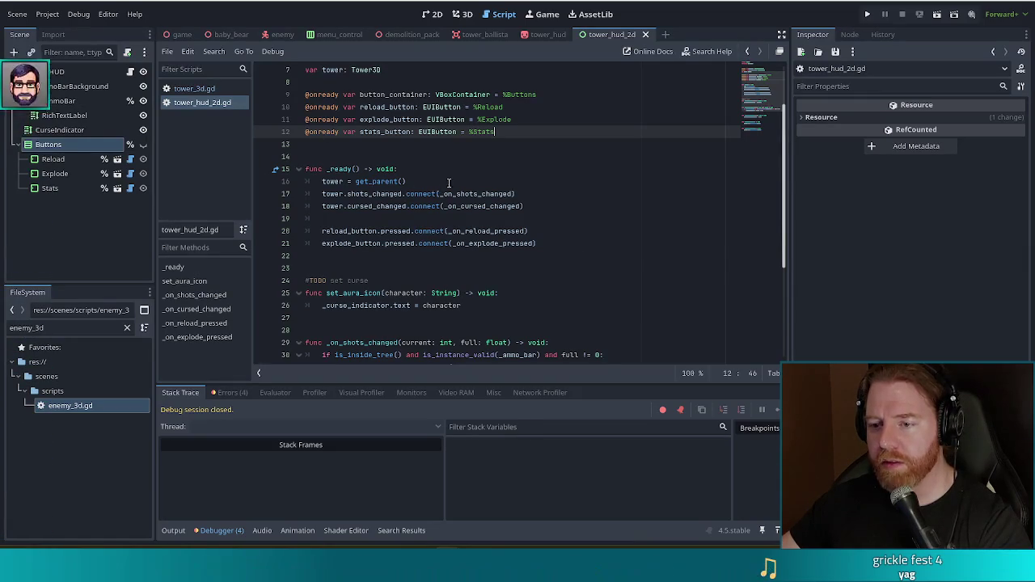
pyautogui.click(355, 194)
pyautogui.click(380, 206)
pyautogui.click(385, 232)
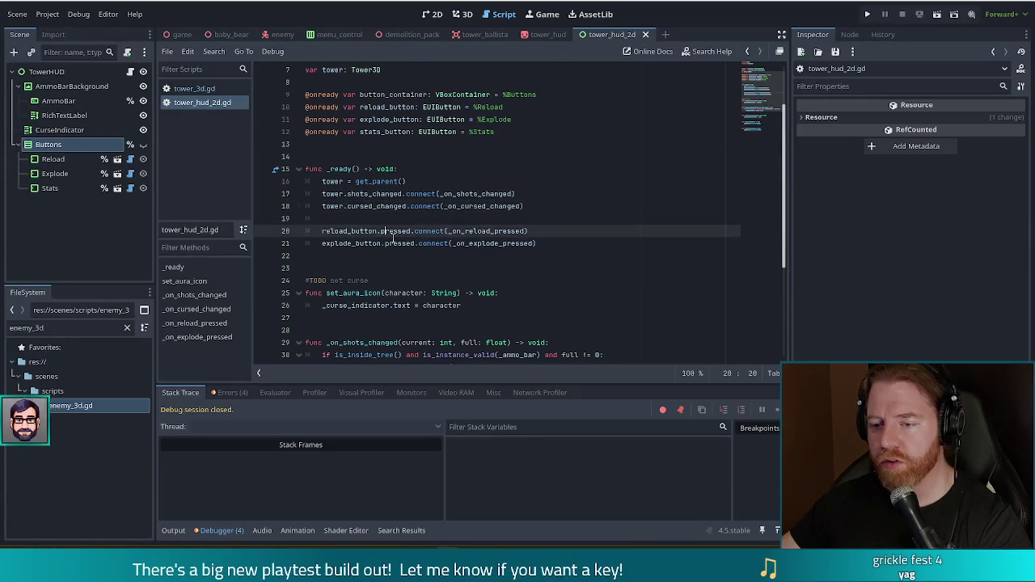
pyautogui.click(565, 243)
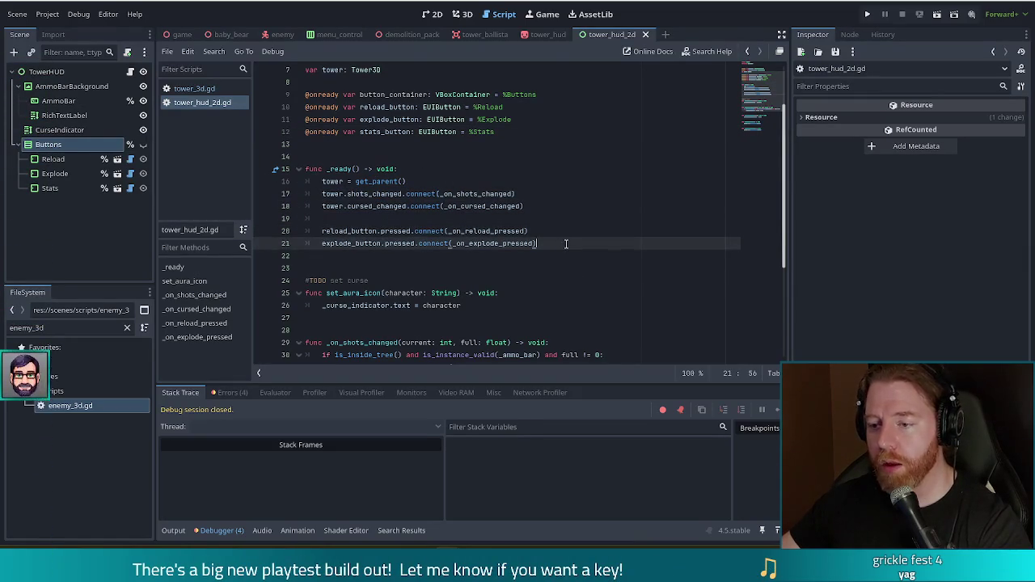
# Try adding a tower.sele… connection line, then delete it and save tower_hud_2d.gd.
pyautogui.press('Return')
pyautogui.write('tower.sele')
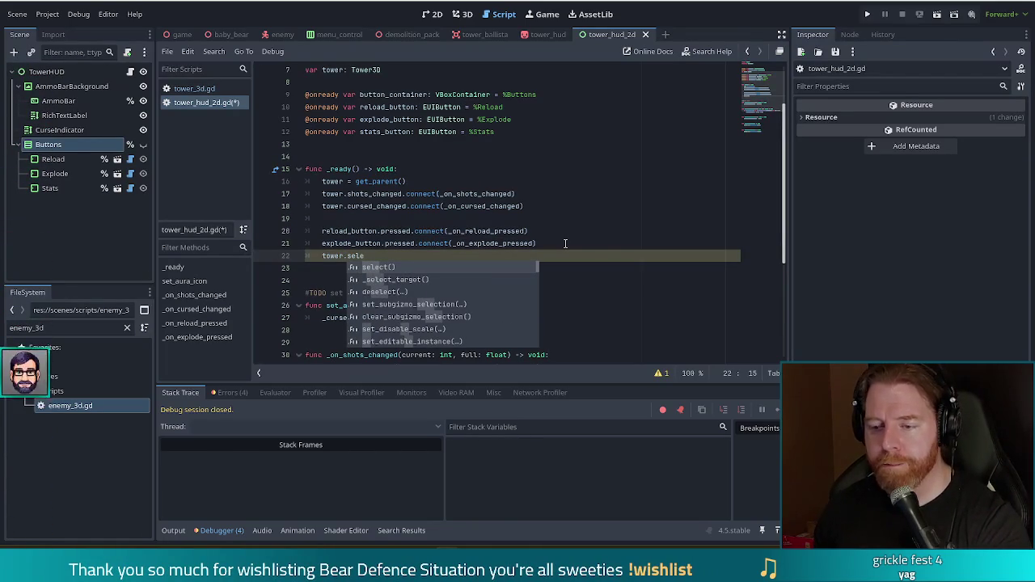
pyautogui.press('Down')
pyautogui.press('Down')
pyautogui.press('Down')
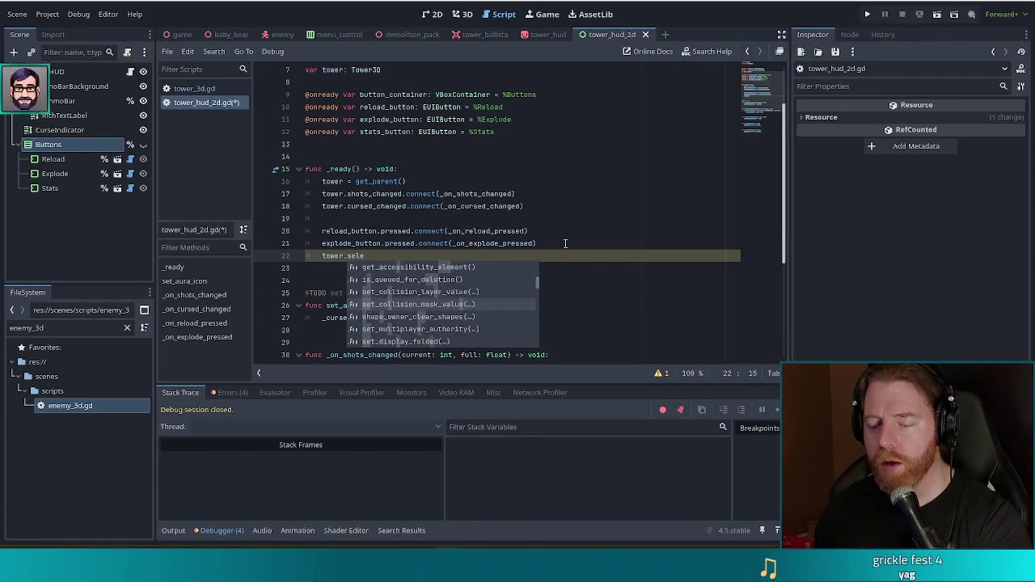
pyautogui.click(485, 215)
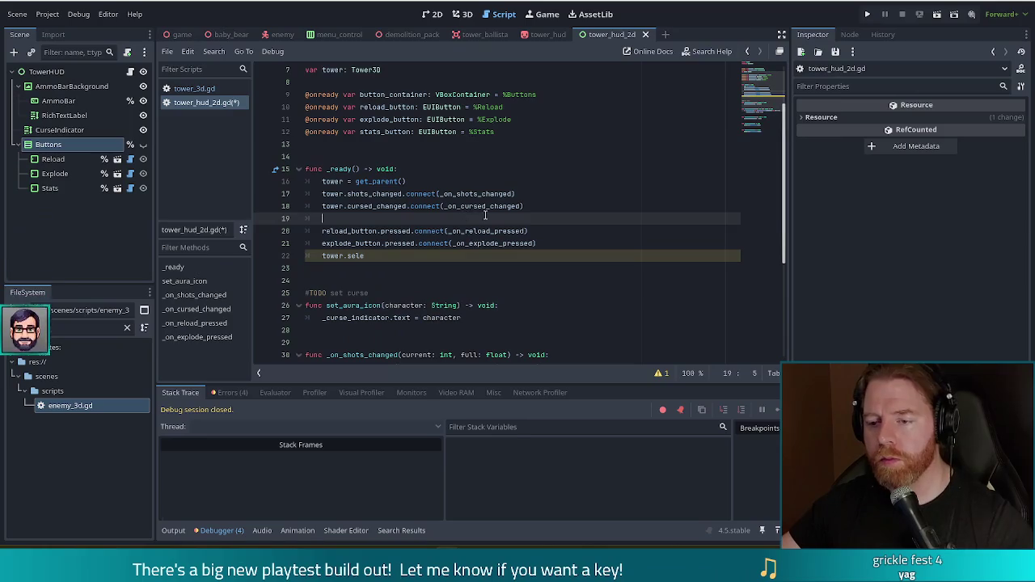
pyautogui.click(470, 257)
pyautogui.press('BackSpace')
pyautogui.press('BackSpace')
pyautogui.press('BackSpace')
pyautogui.hotkey('ctrl', 's')
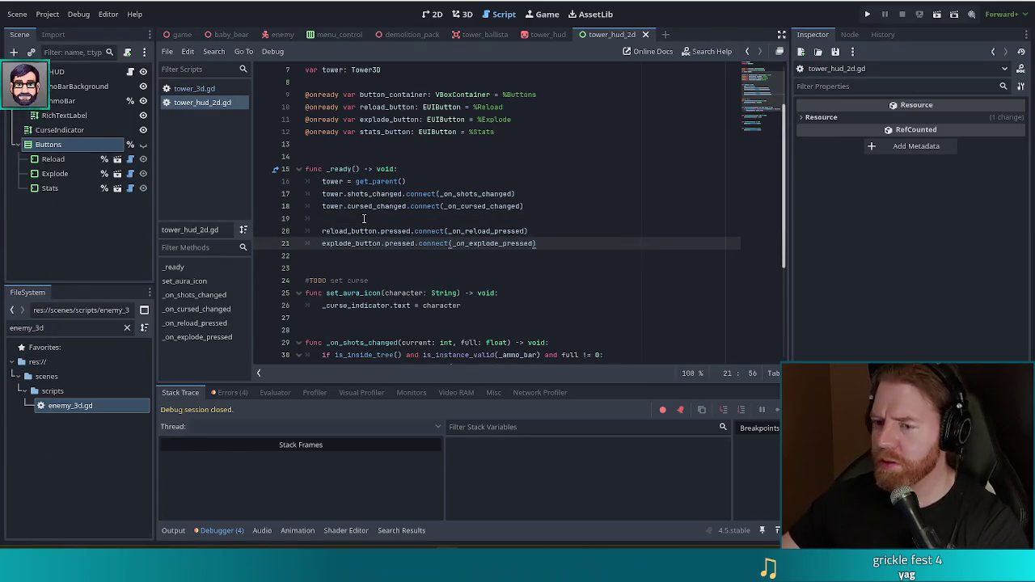
# Check the character variable's type, then switch to the tower_3d.gd script.
pyautogui.scroll(-3, 372, 238)
pyautogui.scroll(-1, 336, 142)
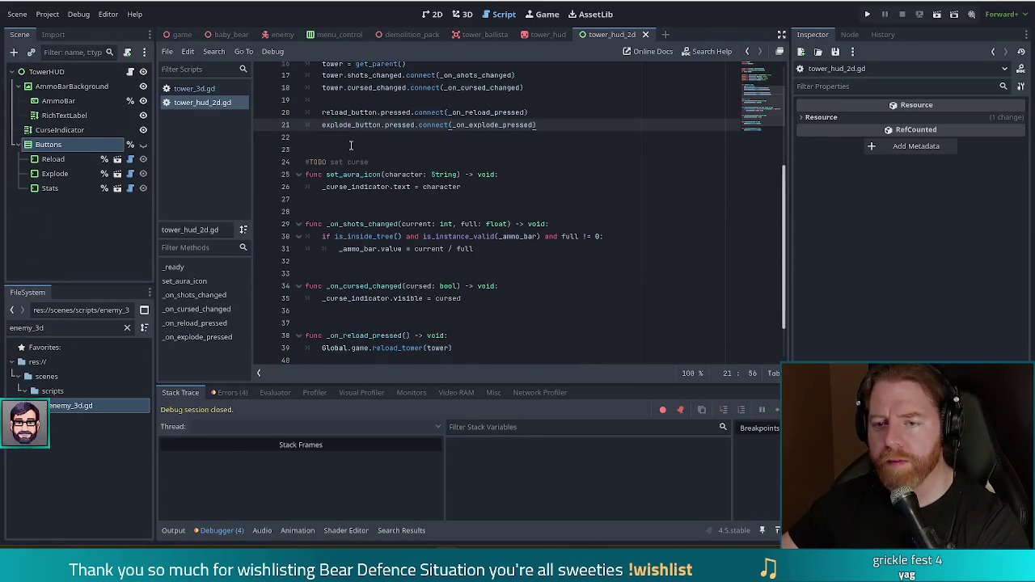
pyautogui.click(448, 187)
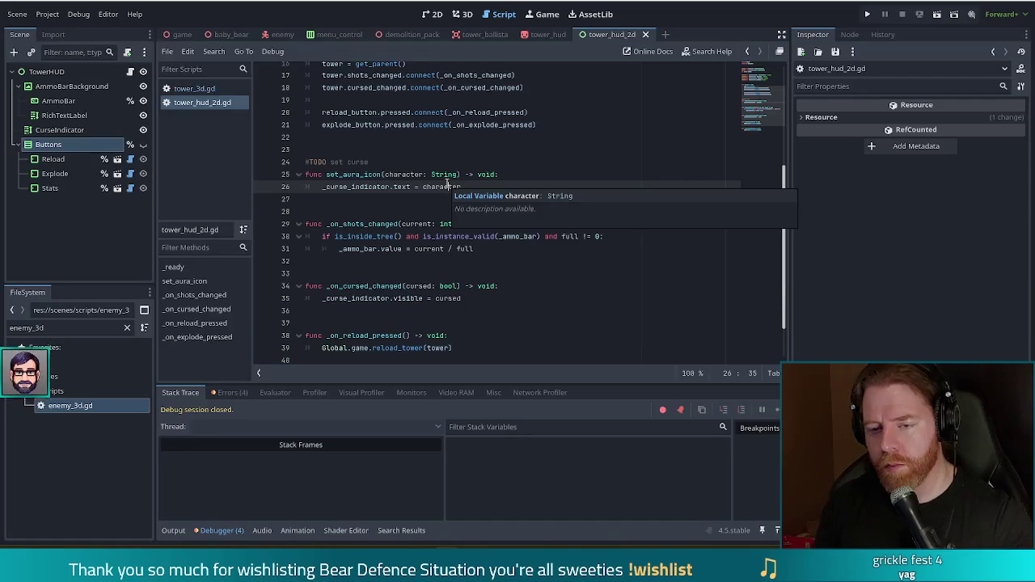
pyautogui.click(204, 89)
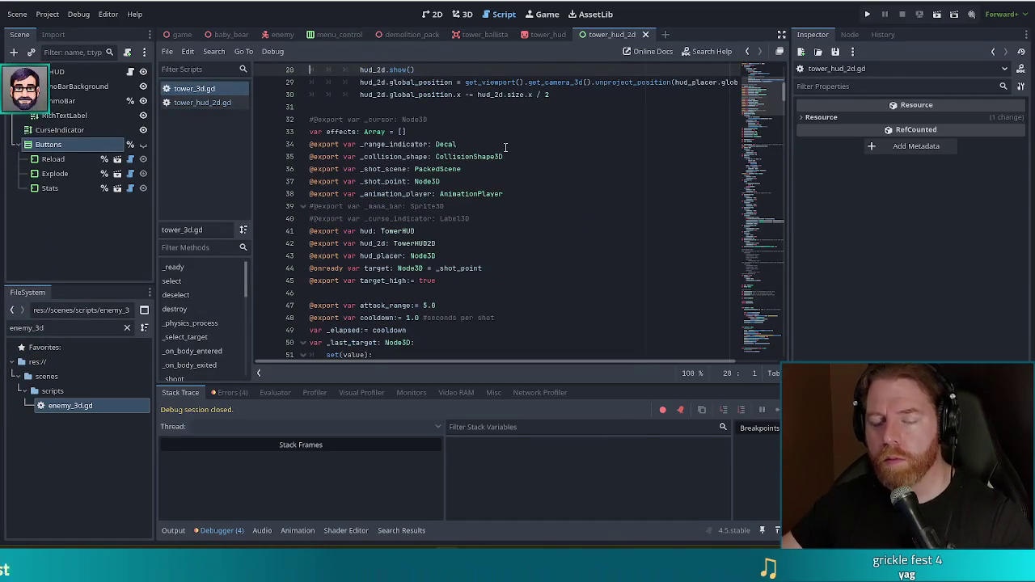
# Search tower_3d.gd for 'sellect' and step back to the previous match.
pyautogui.scroll(10, 789, 111)
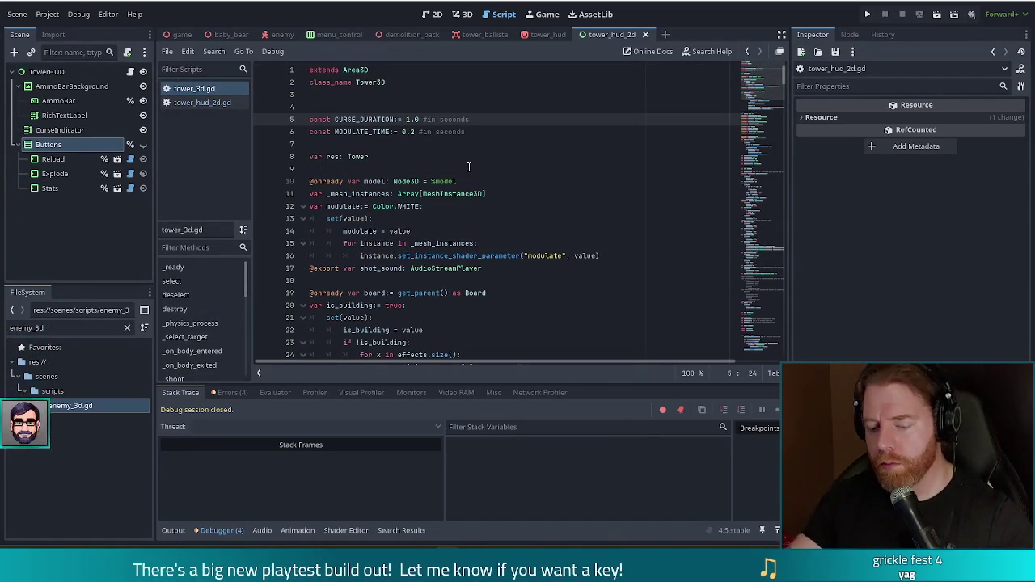
pyautogui.hotkey('ctrl', 'f')
pyautogui.write('sellect')
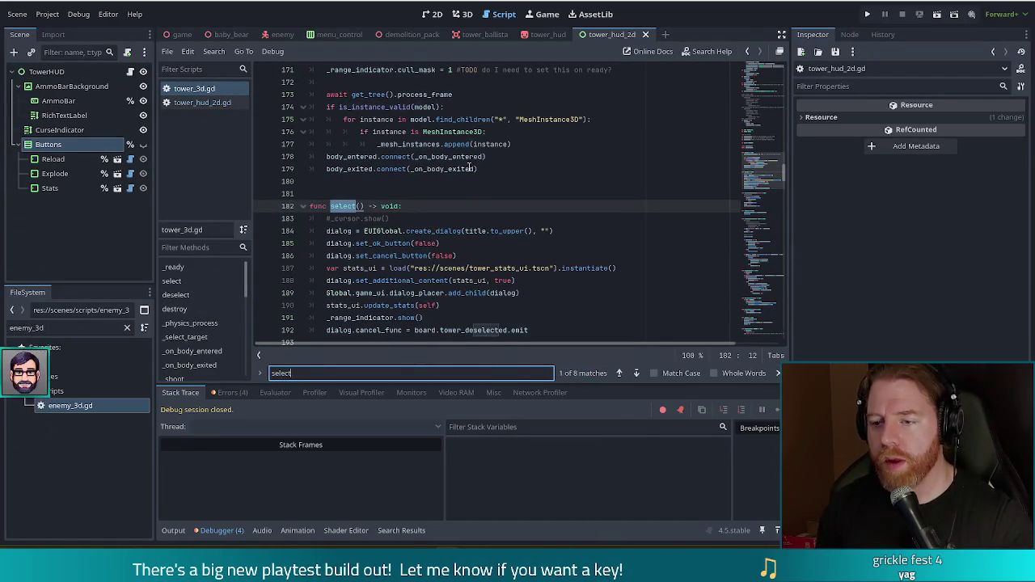
pyautogui.click(619, 373)
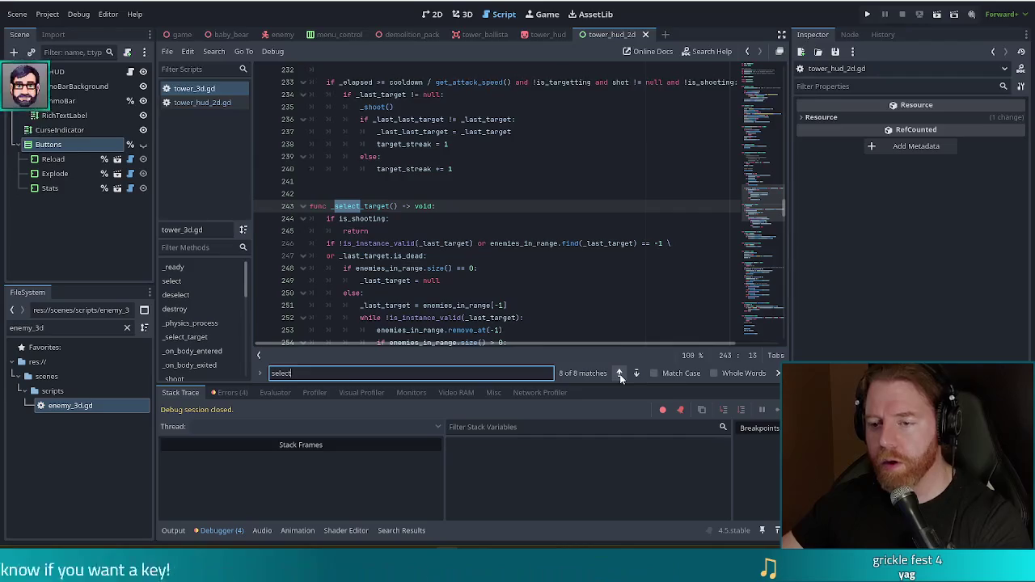
# Scroll to the signal block and start a new line after 'signal cursed_changed' on line 167.
pyautogui.moveTo(764, 202); pyautogui.dragTo(778, 67)
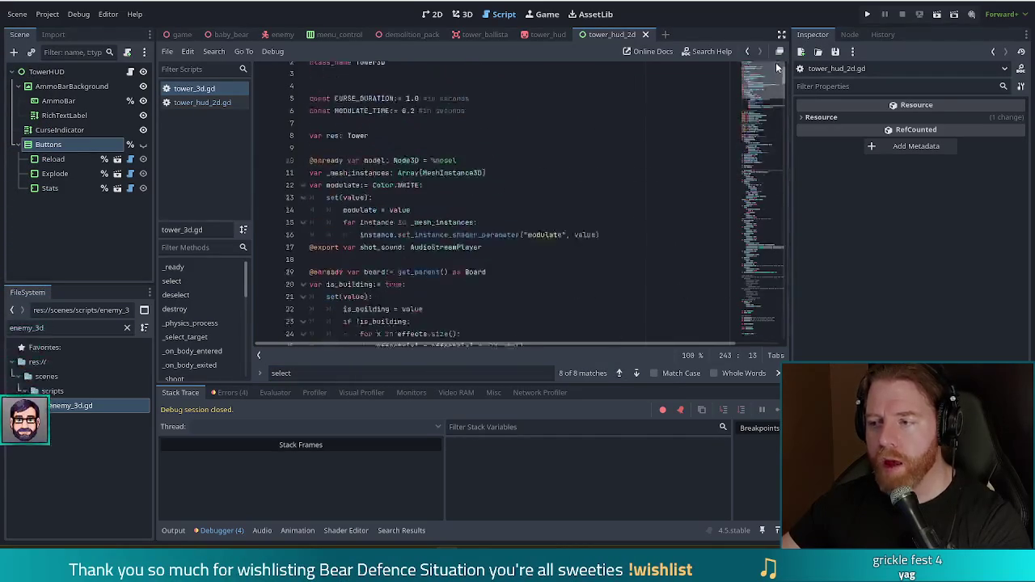
pyautogui.scroll(-15, 488, 200)
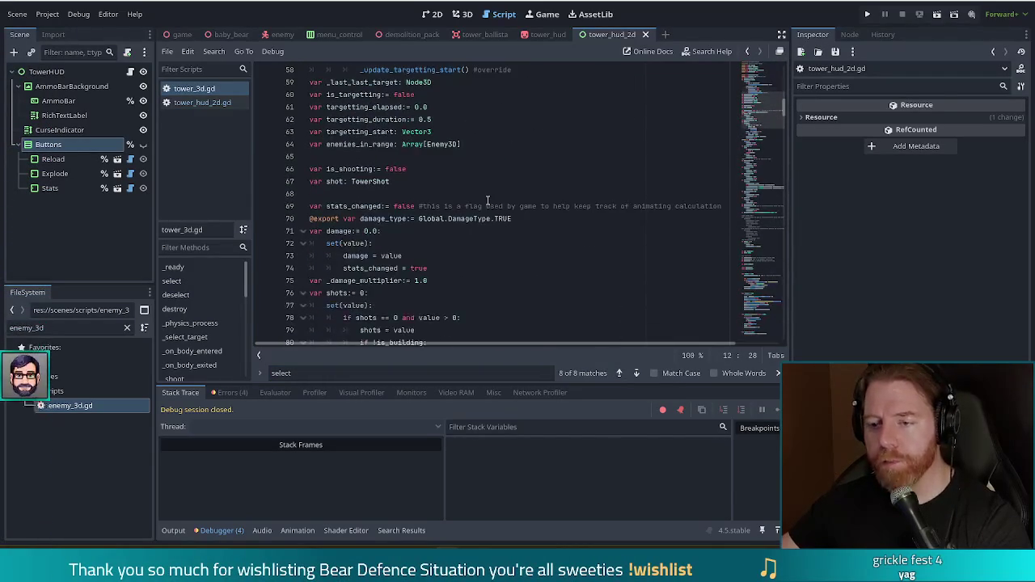
pyautogui.scroll(-6, 469, 190)
pyautogui.scroll(-17, 438, 186)
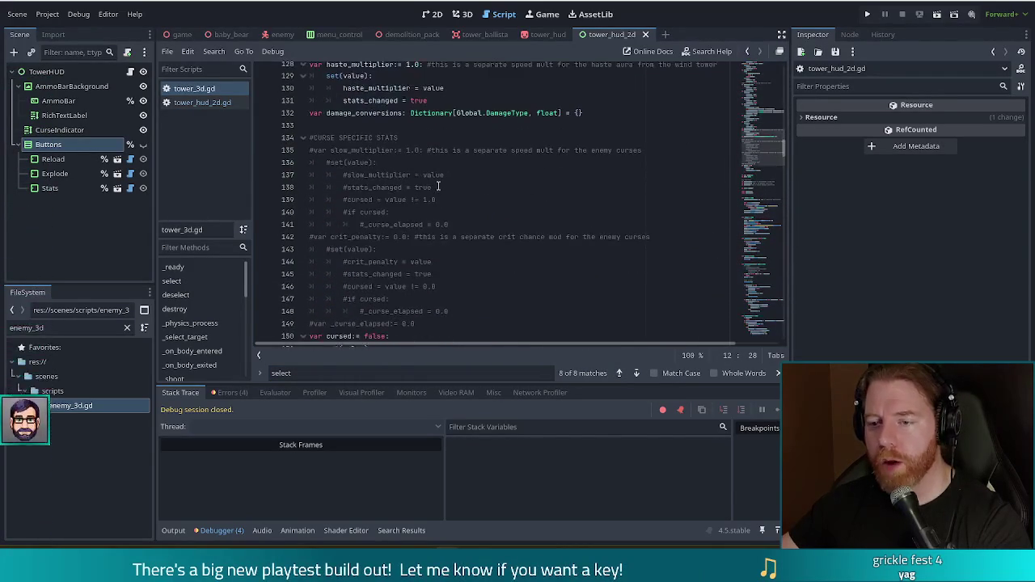
pyautogui.scroll(-5, 443, 179)
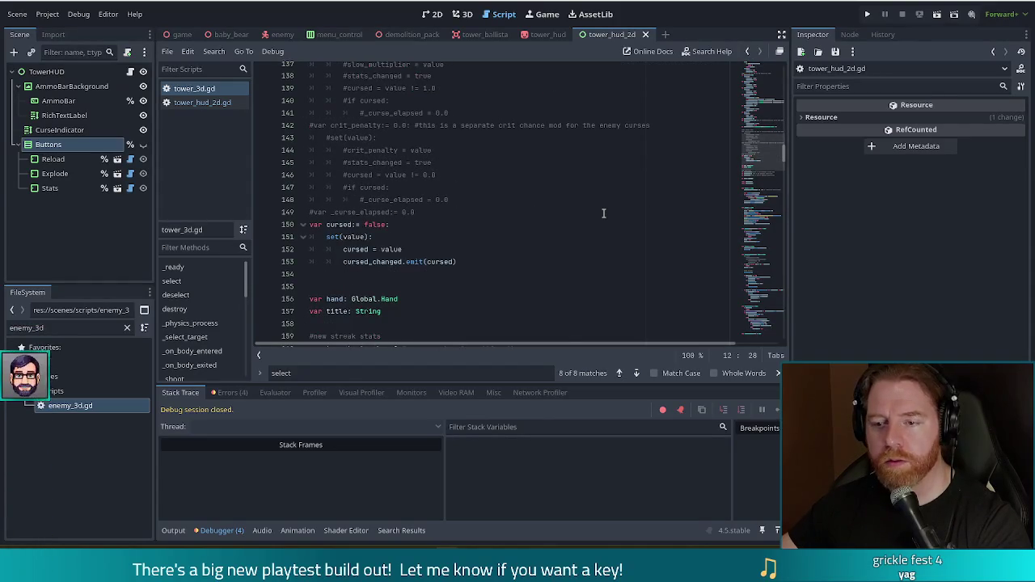
pyautogui.scroll(-6, 490, 213)
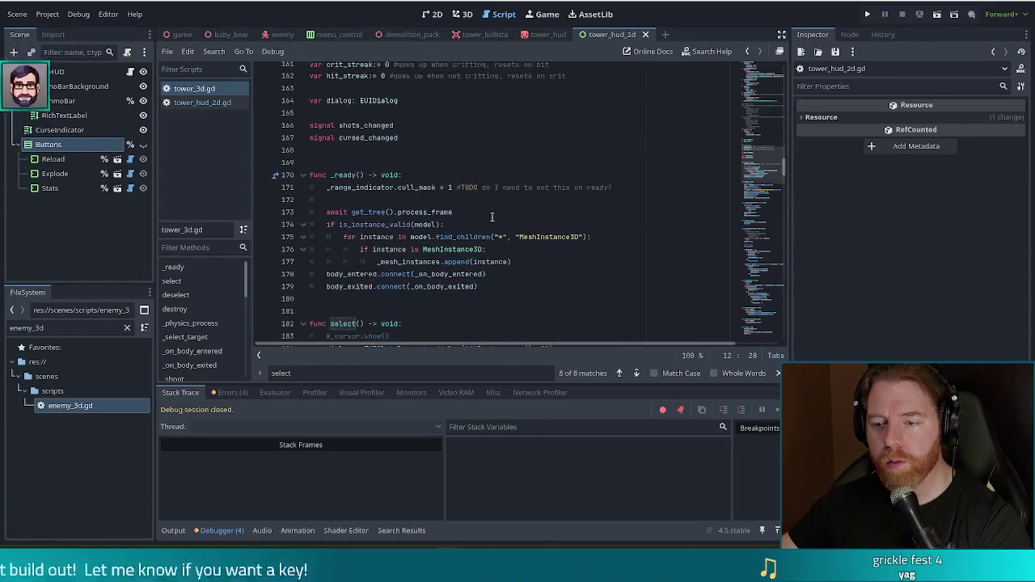
pyautogui.scroll(1, 485, 207)
pyautogui.click(432, 176)
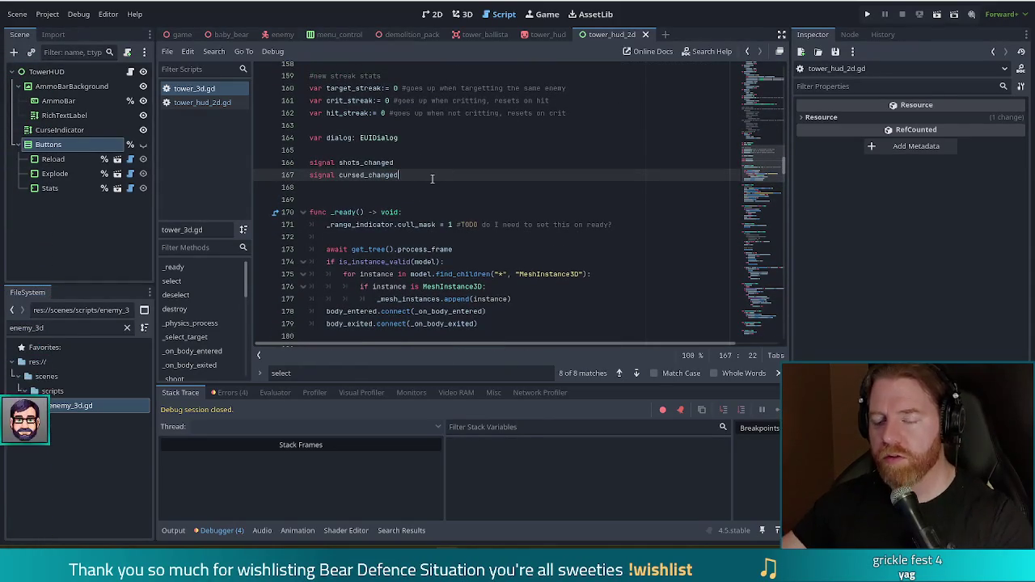
pyautogui.press('Return')
# Finish 'signal selected_changed' on line 168, save tower_3d.gd, and jump to the select() function.
pyautogui.write('signal')
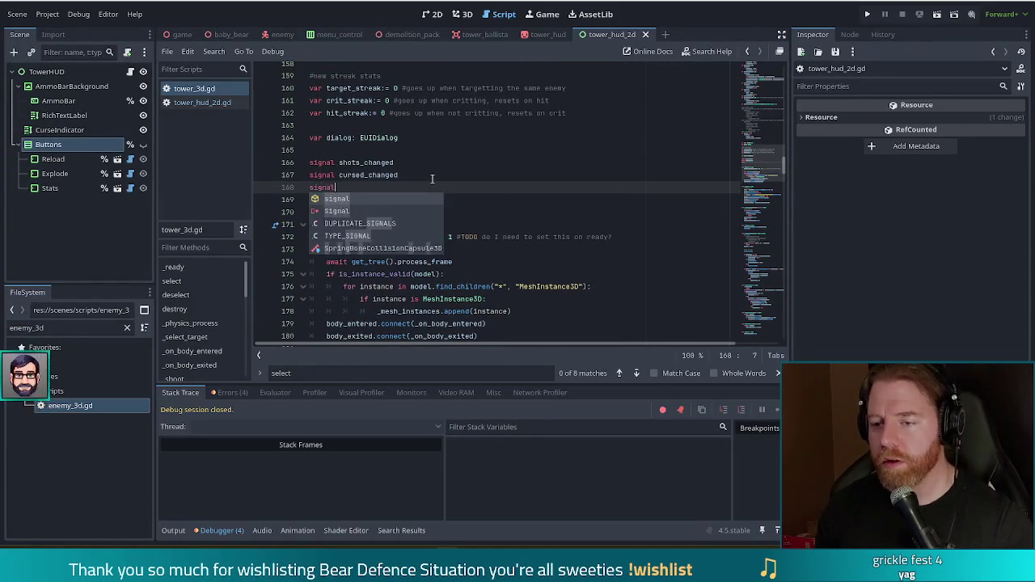
pyautogui.write(' selected')
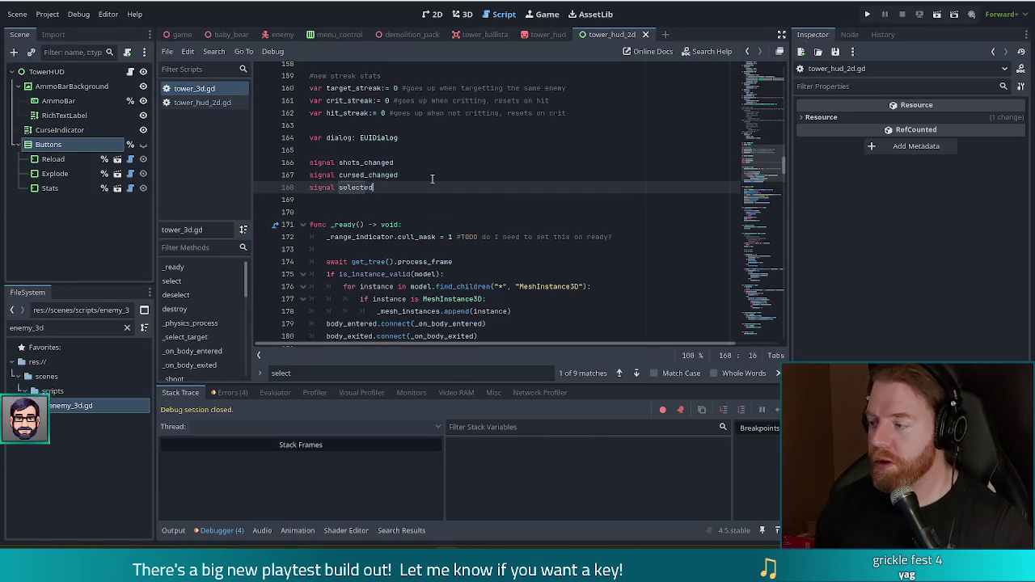
pyautogui.write('_changed')
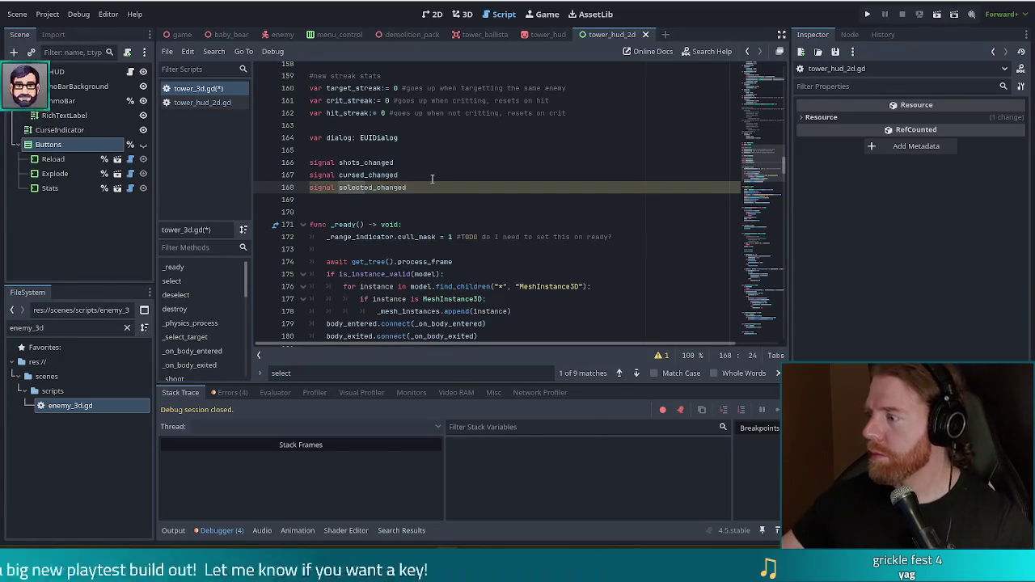
pyautogui.hotkey('ctrl', 's')
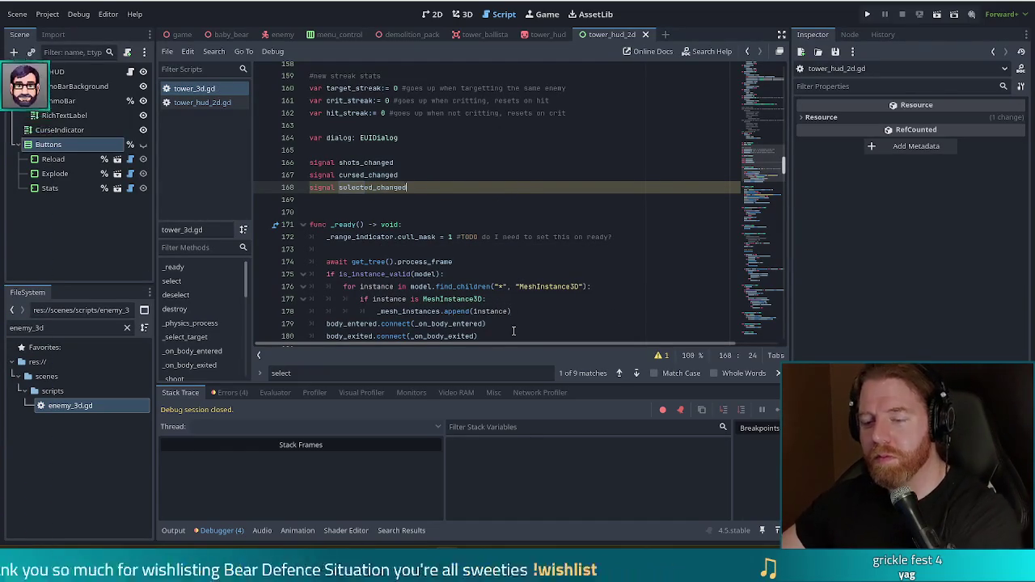
pyautogui.click(427, 178)
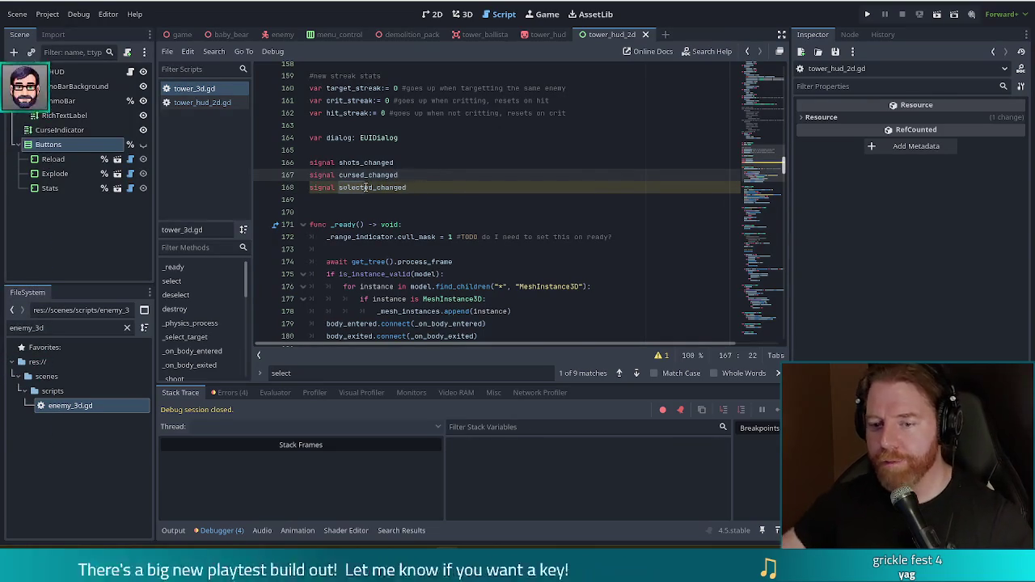
pyautogui.click(188, 280)
pyautogui.scroll(-1, 429, 243)
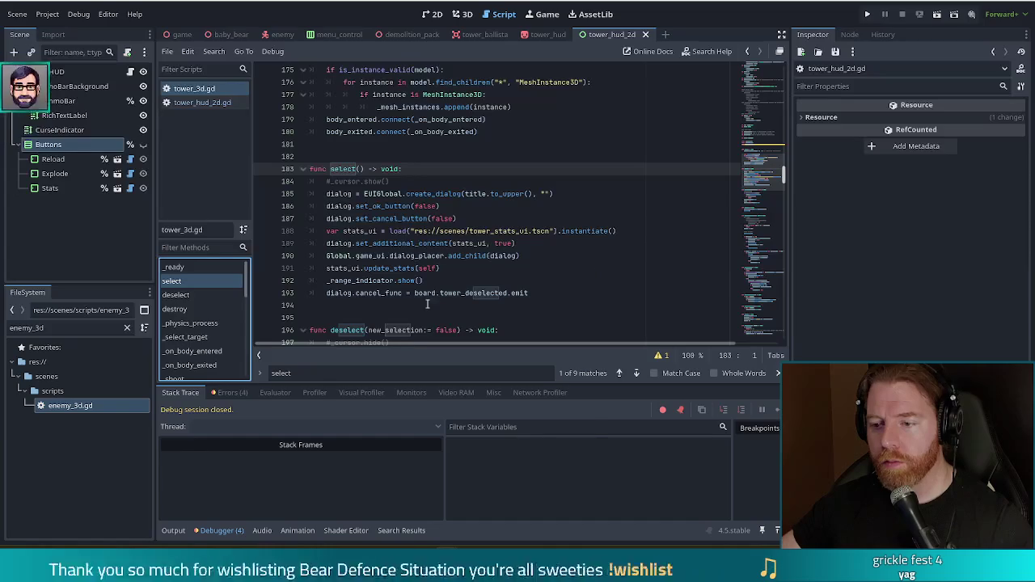
pyautogui.click(605, 291)
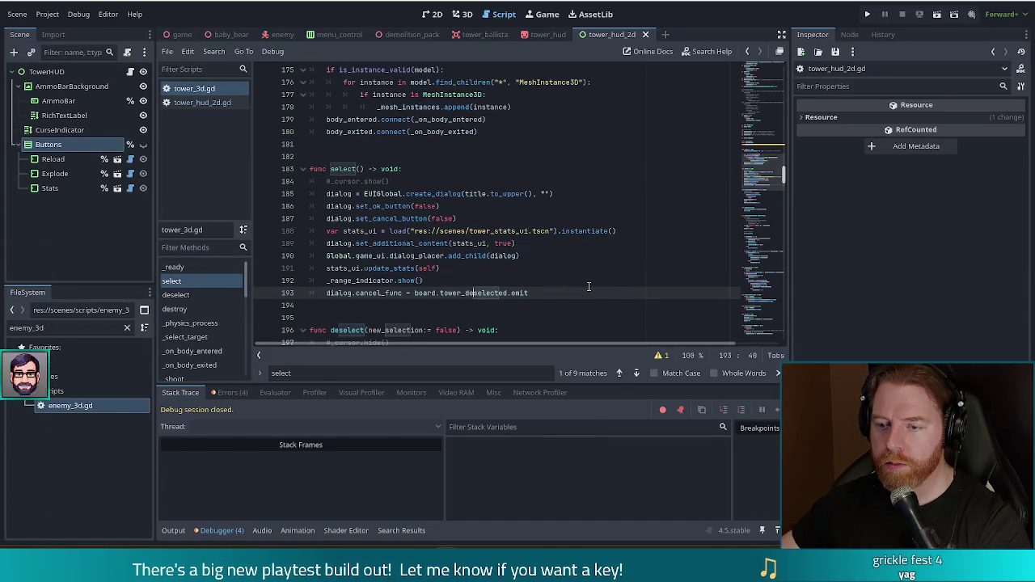
pyautogui.moveTo(538, 291); pyautogui.dragTo(548, 277)
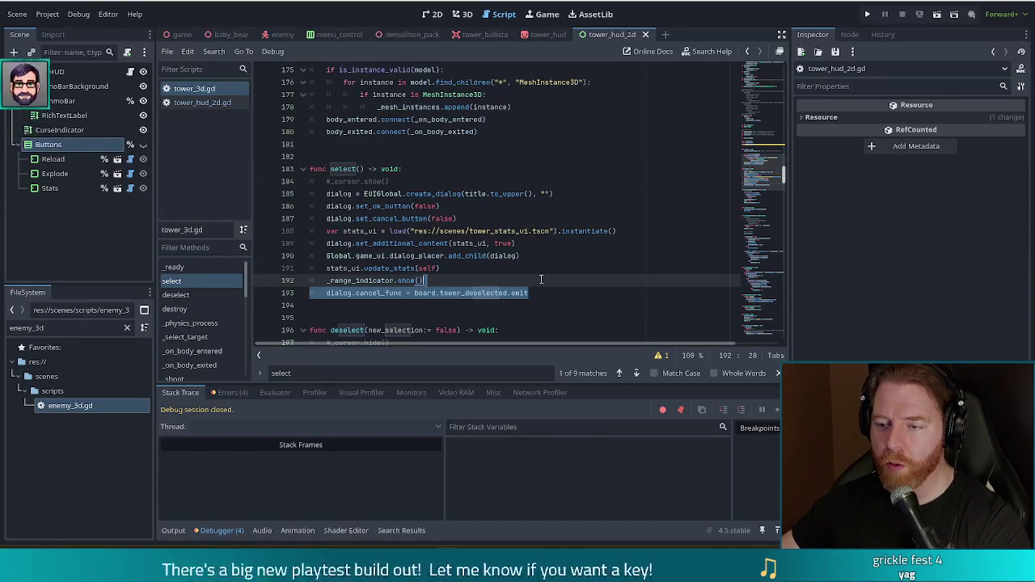
pyautogui.click(550, 292)
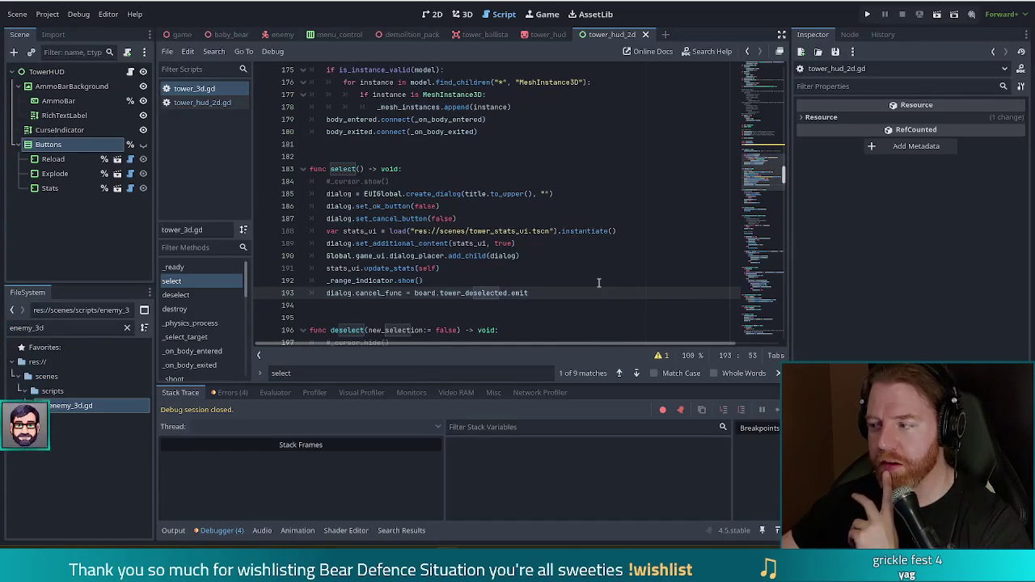
pyautogui.scroll(-3, 581, 277)
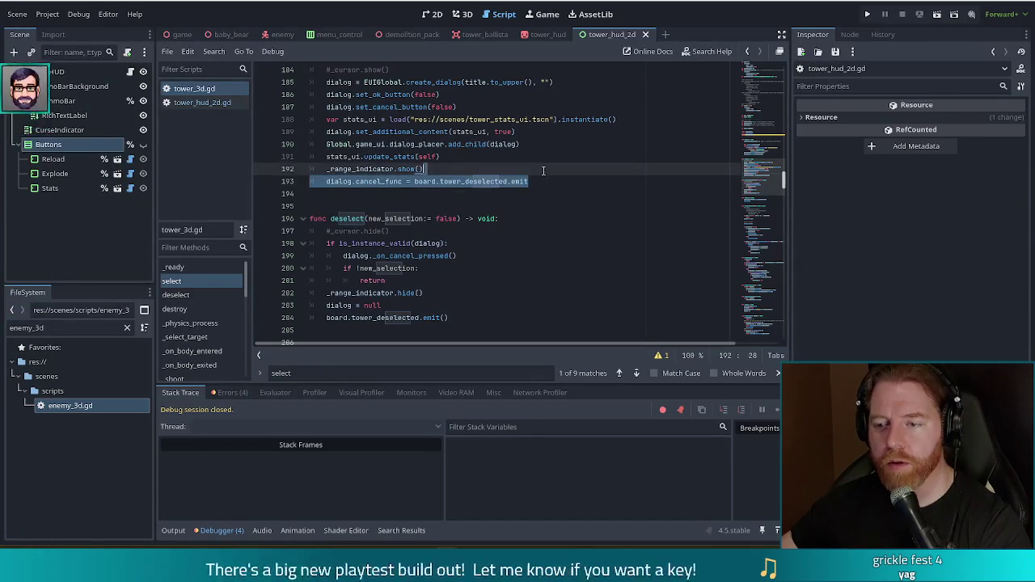
pyautogui.click(468, 321)
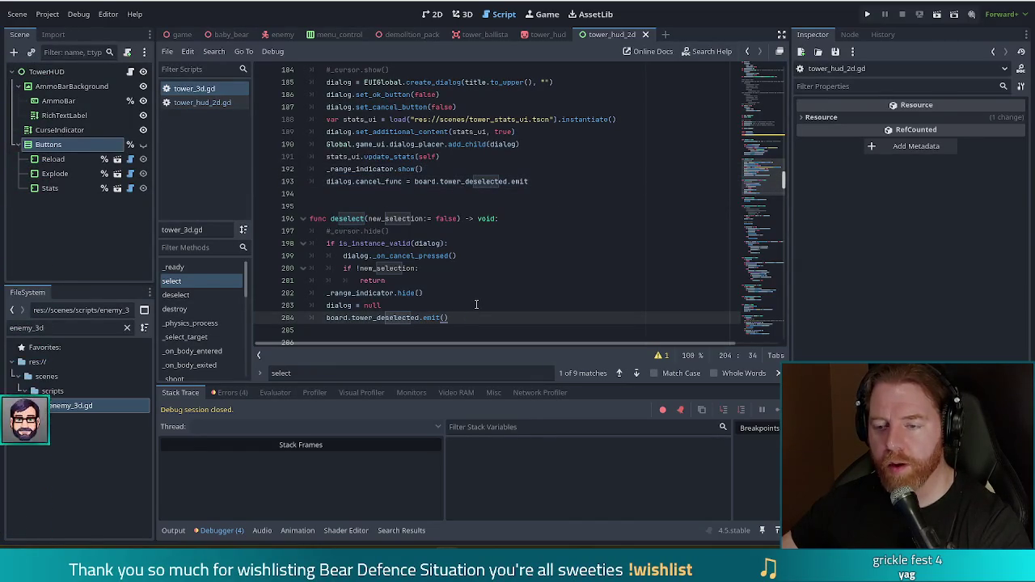
pyautogui.scroll(3, 457, 288)
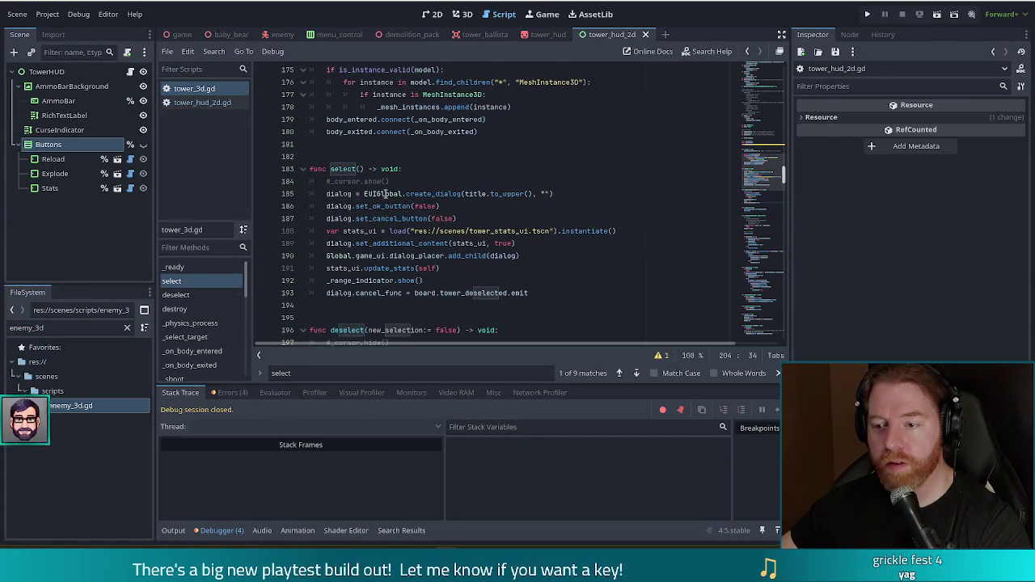
# Comment out the old dialog code on lines 185–193 of select() with Ctrl+K.
pyautogui.moveTo(363, 194); pyautogui.dragTo(360, 294)
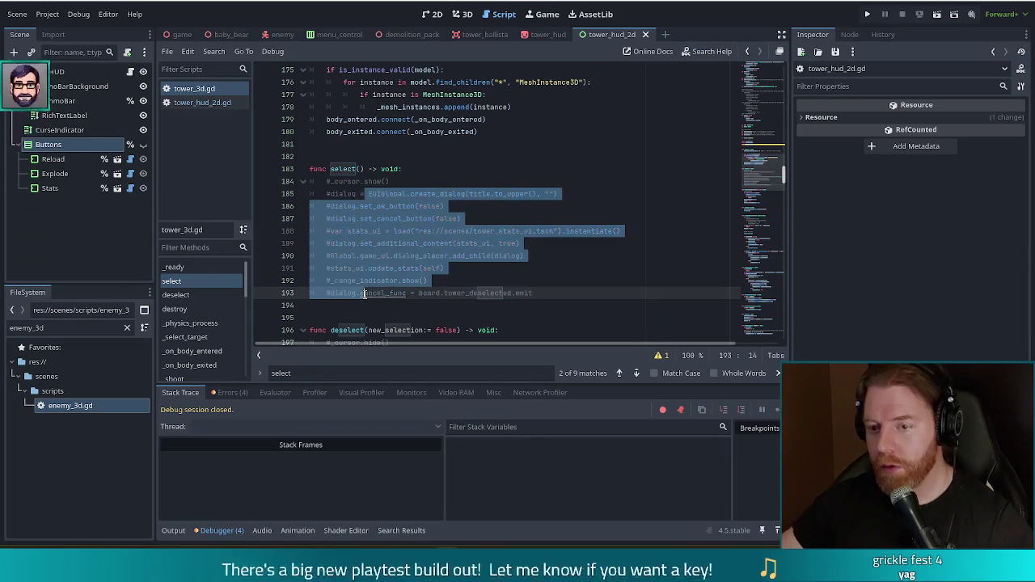
pyautogui.hotkey('ctrl', 'k')
pyautogui.click(441, 178)
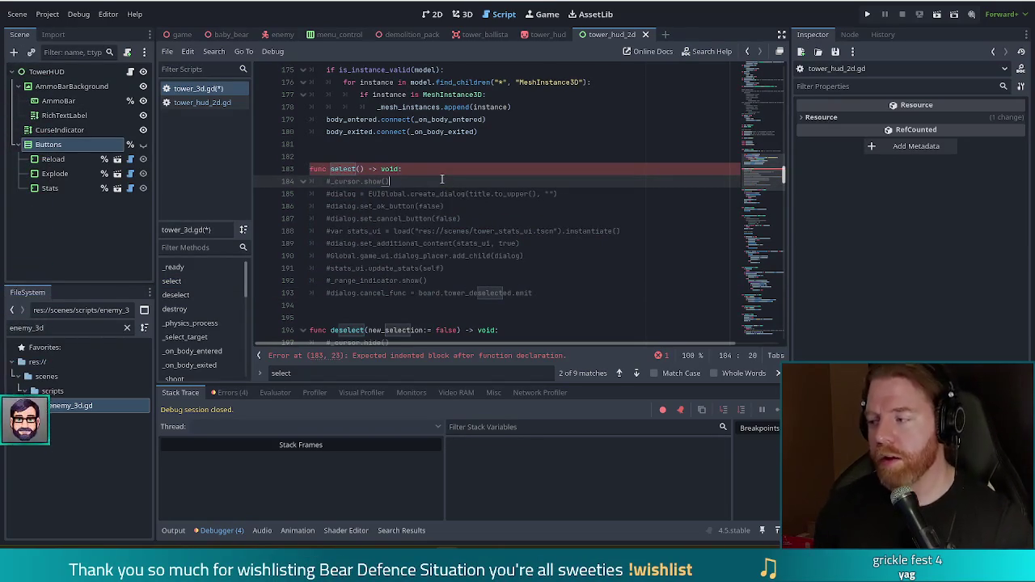
# Replace the #_cursor.show() line 184 with selected_changed using autocomplete.
pyautogui.press('Return')
pyautogui.press('BackSpace')
pyautogui.press('BackSpace')
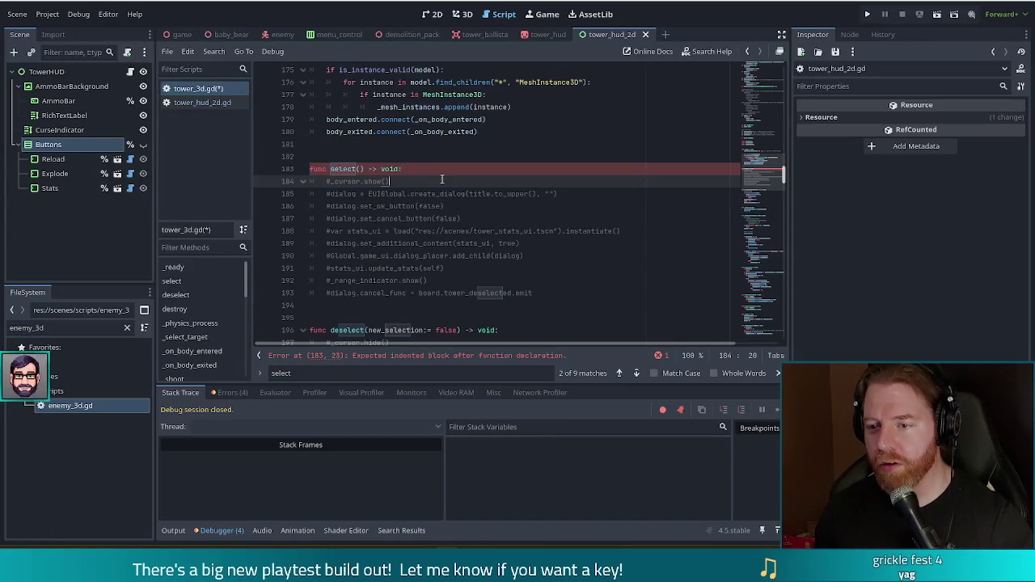
pyautogui.hotkey('shift', 'Home')
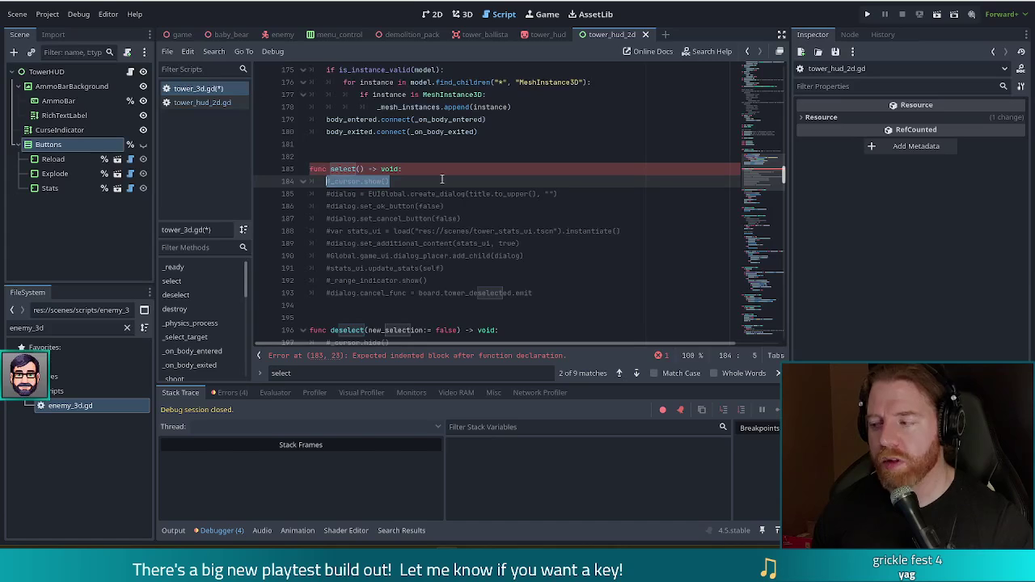
pyautogui.write('emit')
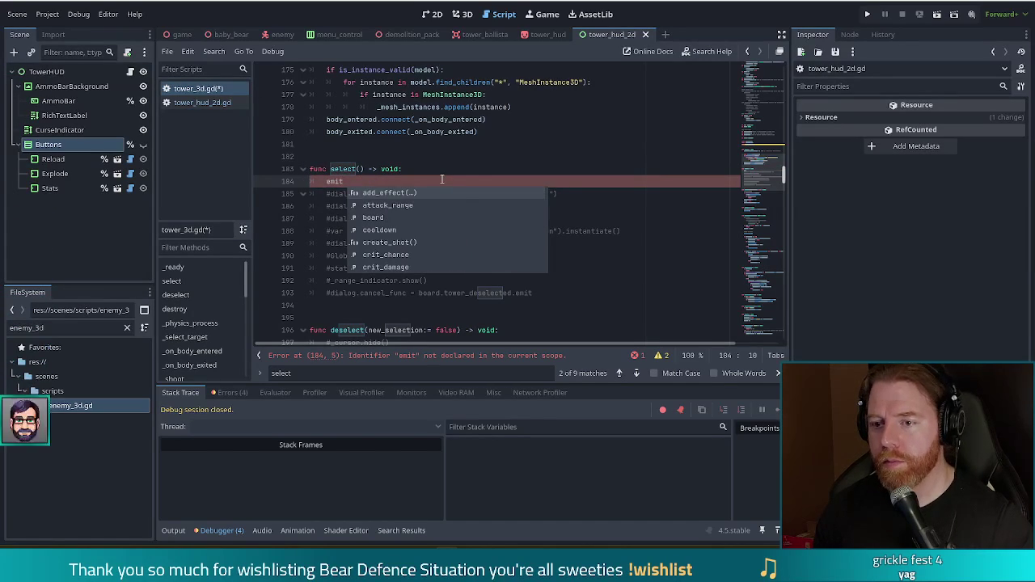
pyautogui.press('BackSpace')
pyautogui.press('BackSpace')
pyautogui.press('BackSpace')
pyautogui.write('sele')
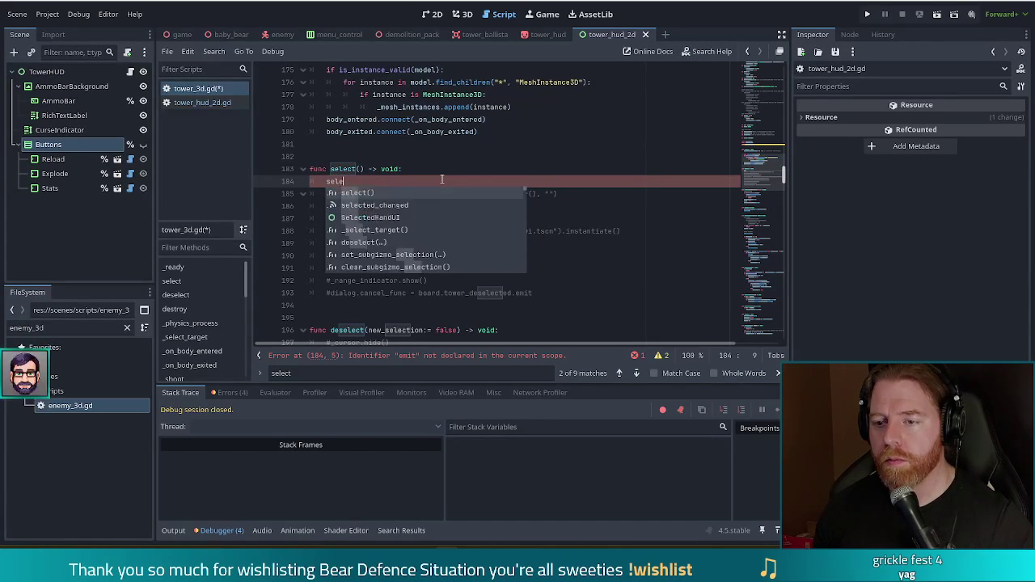
pyautogui.press('Return')
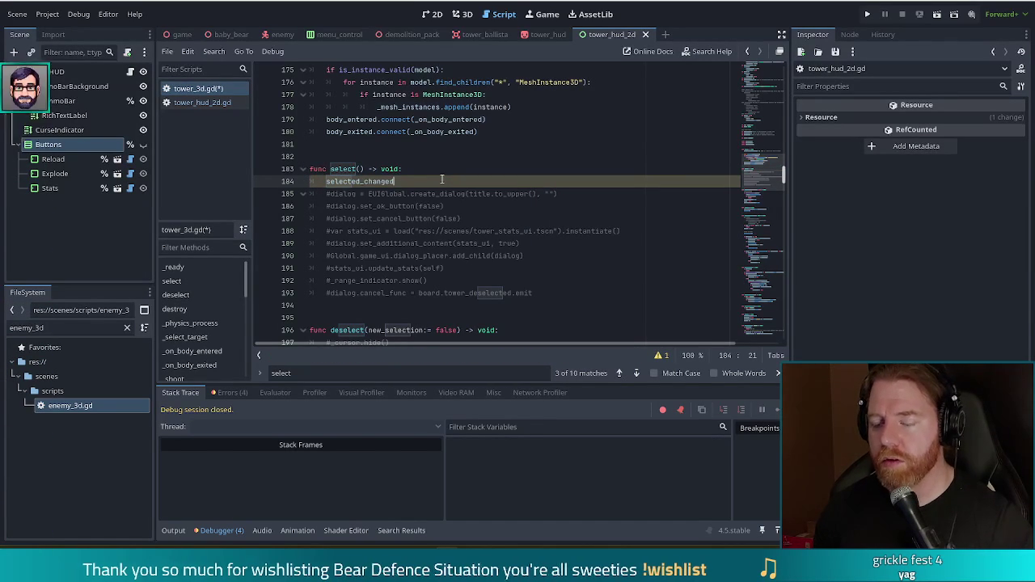